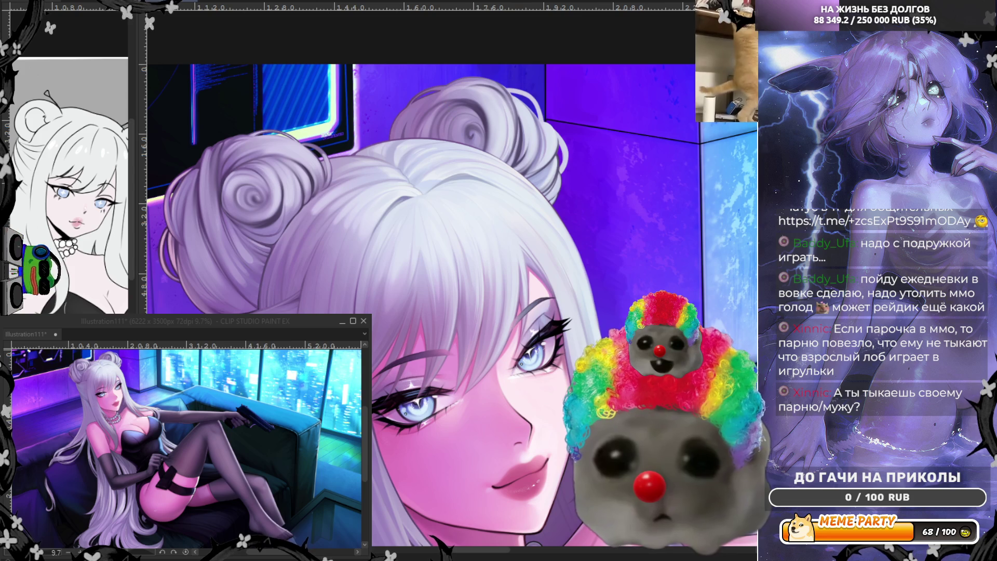
# Step: Try a soft brightening stroke on the central hair, undo it, and mirror the canvas horizontally
pyautogui.moveTo(397, 239); pyautogui.dragTo(426, 242)
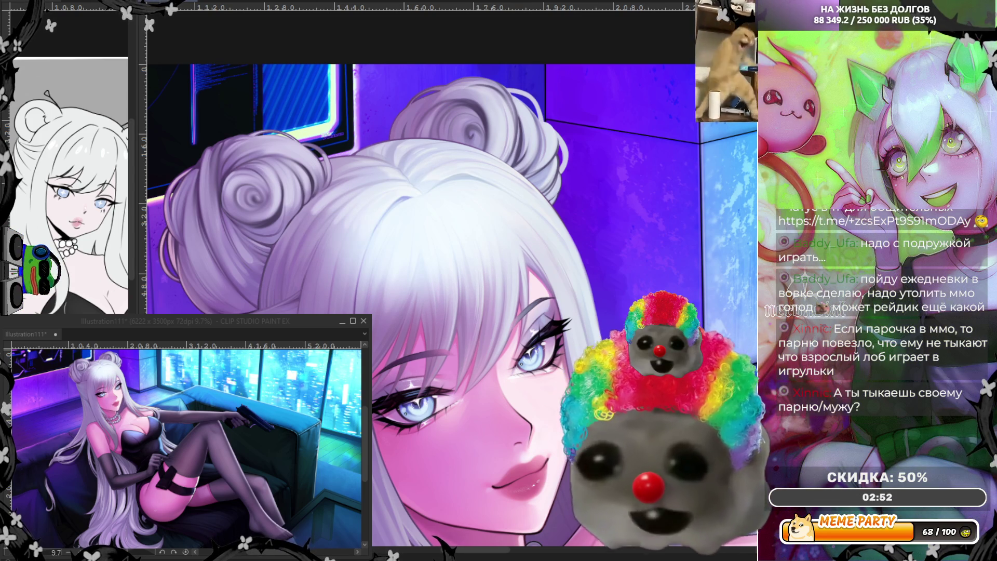
pyautogui.hotkey('ctrl', 'z')
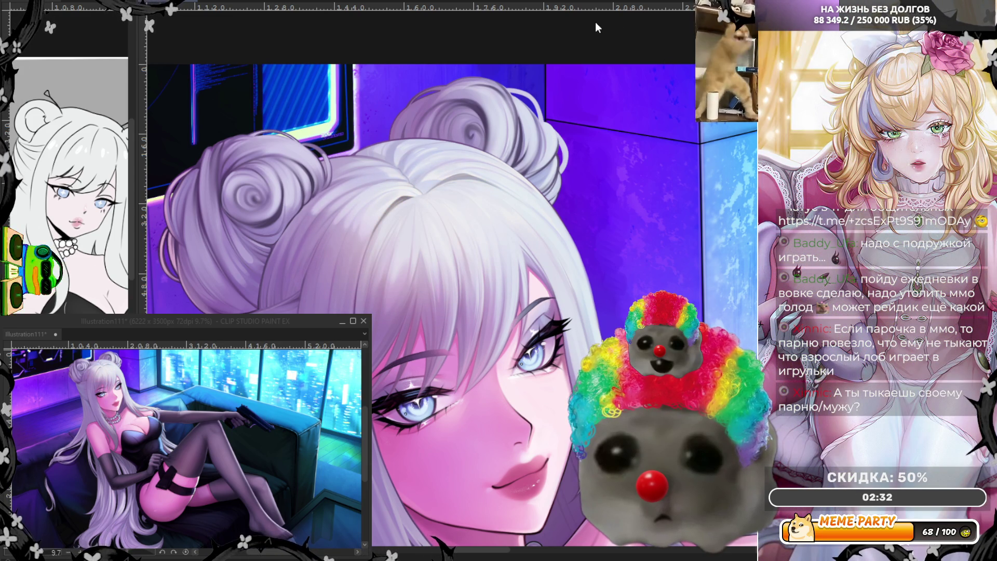
pyautogui.press('h')
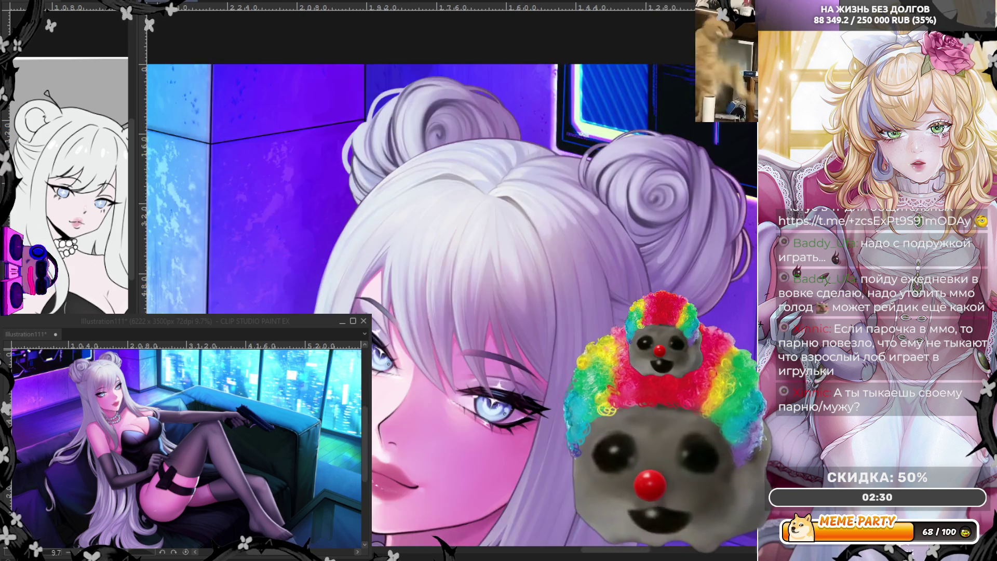
pyautogui.scroll(-3, 415, 44)
pyautogui.scroll(2, 453, 100)
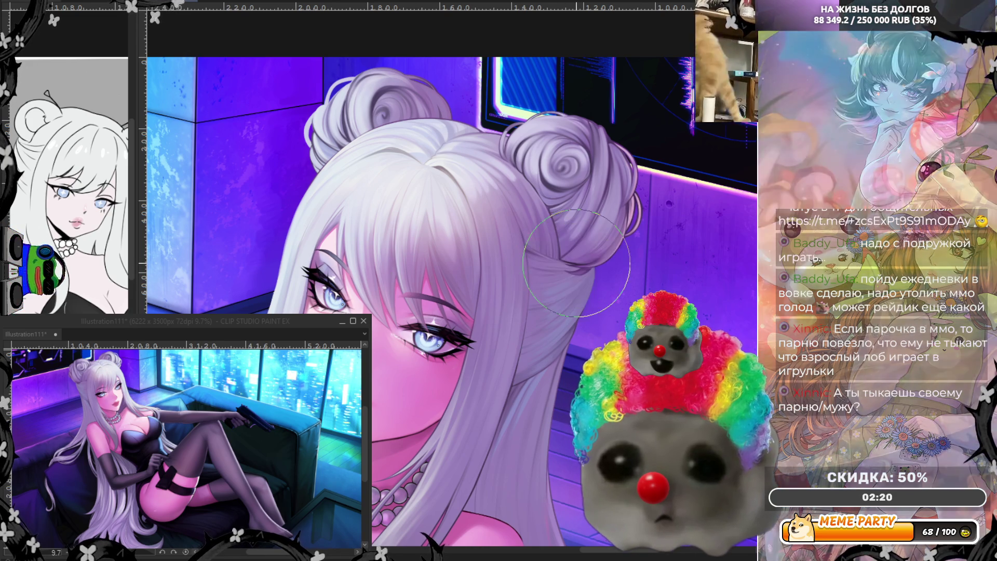
pyautogui.scroll(1, 576, 263)
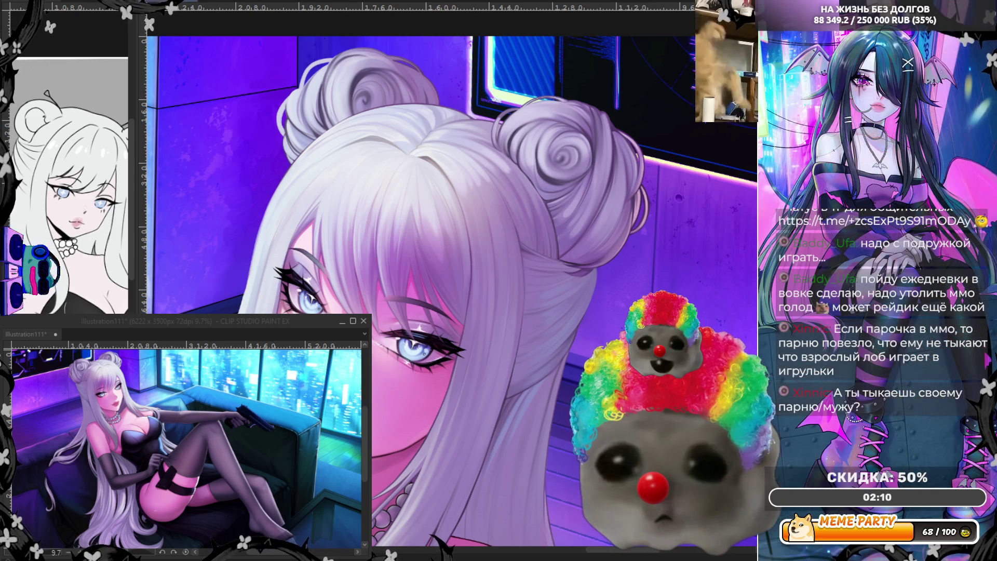
pyautogui.hotkey('ctrl', 'z')
pyautogui.hotkey('ctrl', 'y')
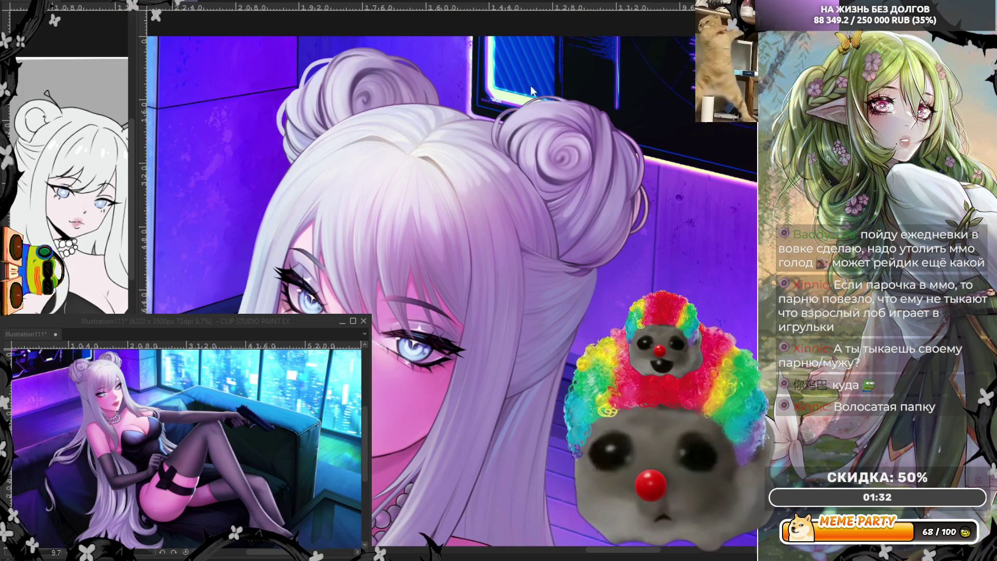
# Step: Zoom out to the whole picture and flip the canvas view back to normal
pyautogui.scroll(-5, 532, 90)
pyautogui.scroll(-3, 532, 91)
pyautogui.scroll(2, 529, 32)
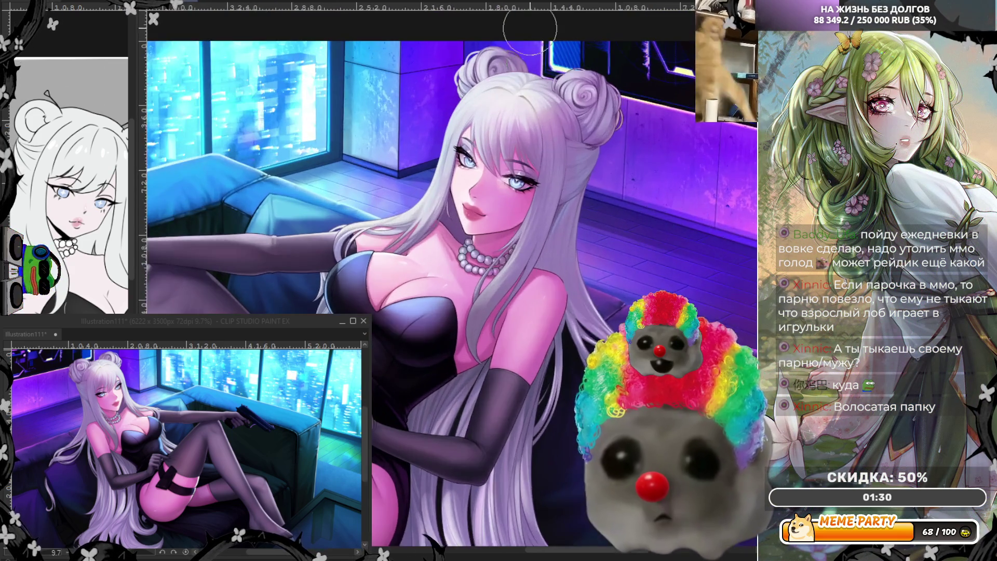
pyautogui.scroll(2, 529, 32)
pyautogui.scroll(-1, 423, 87)
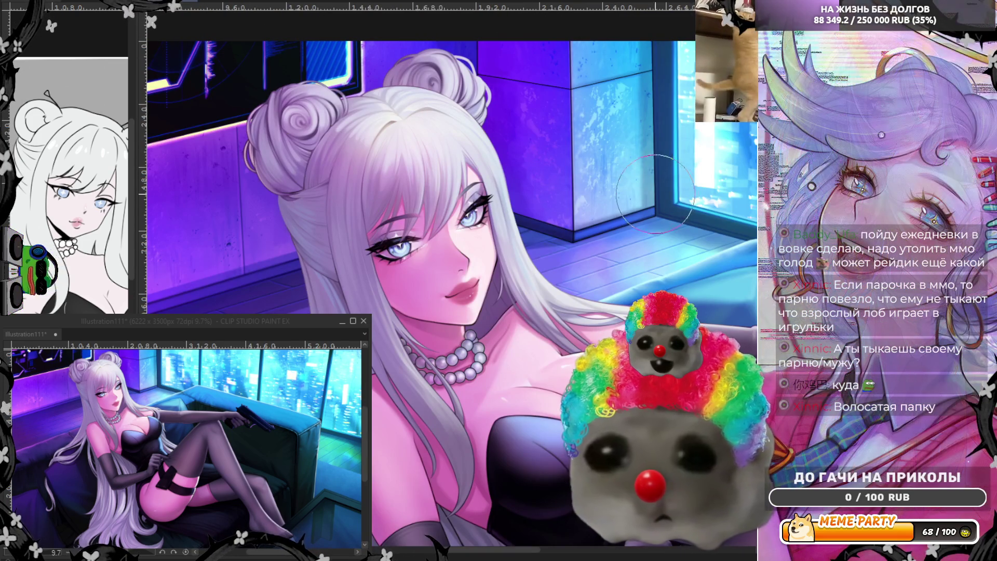
pyautogui.press('h')
# Step: Zoom back in to frame the face, pearl necklace and hair buns
pyautogui.scroll(1, 423, 88)
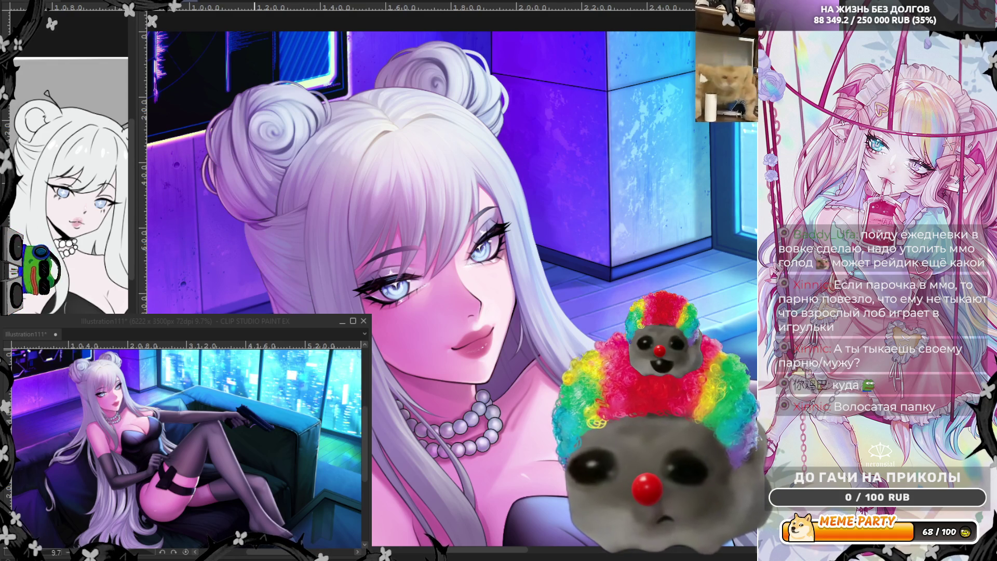
pyautogui.scroll(-3, 500, 256)
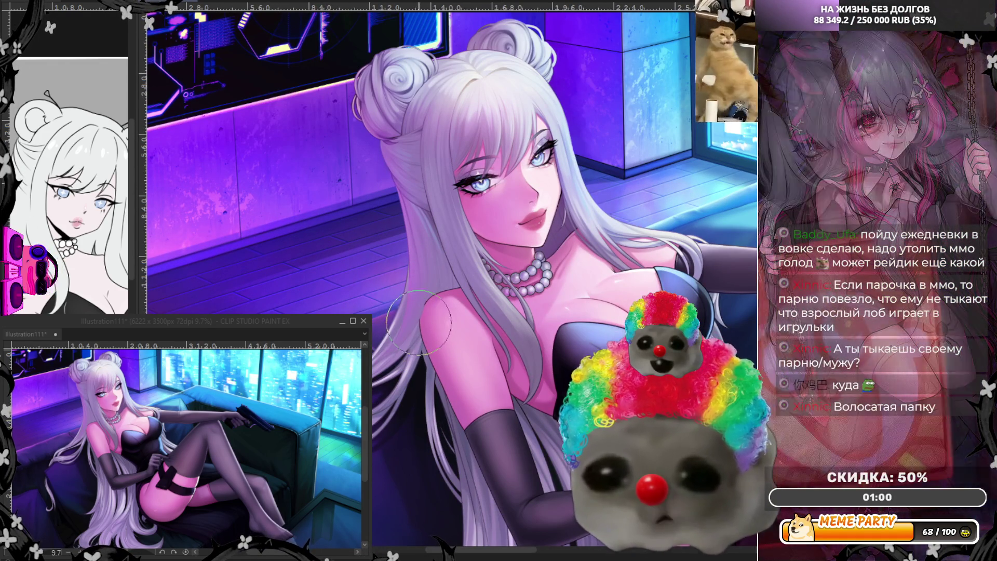
pyautogui.scroll(-2, 504, 212)
pyautogui.scroll(-1, 503, 177)
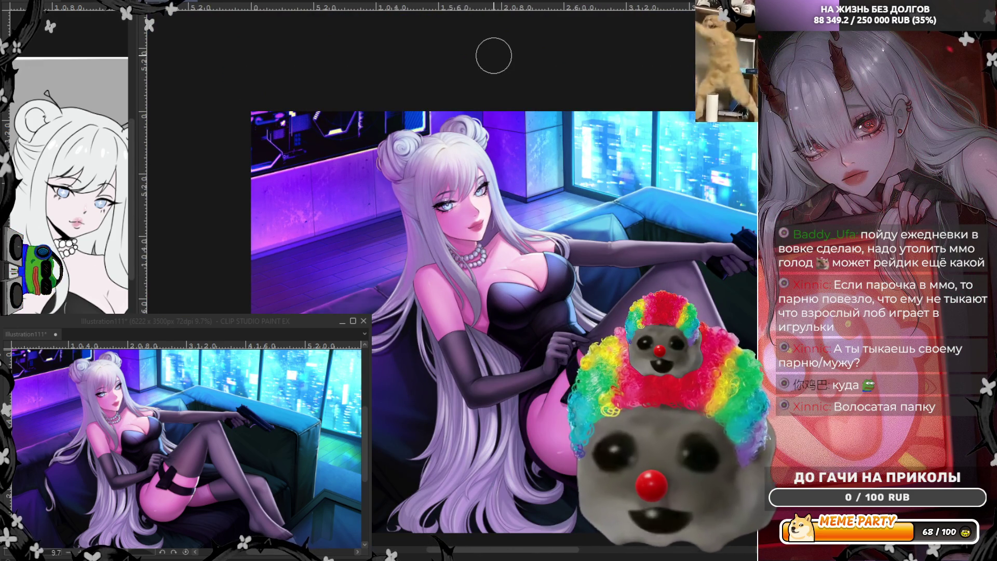
pyautogui.scroll(4, 471, 235)
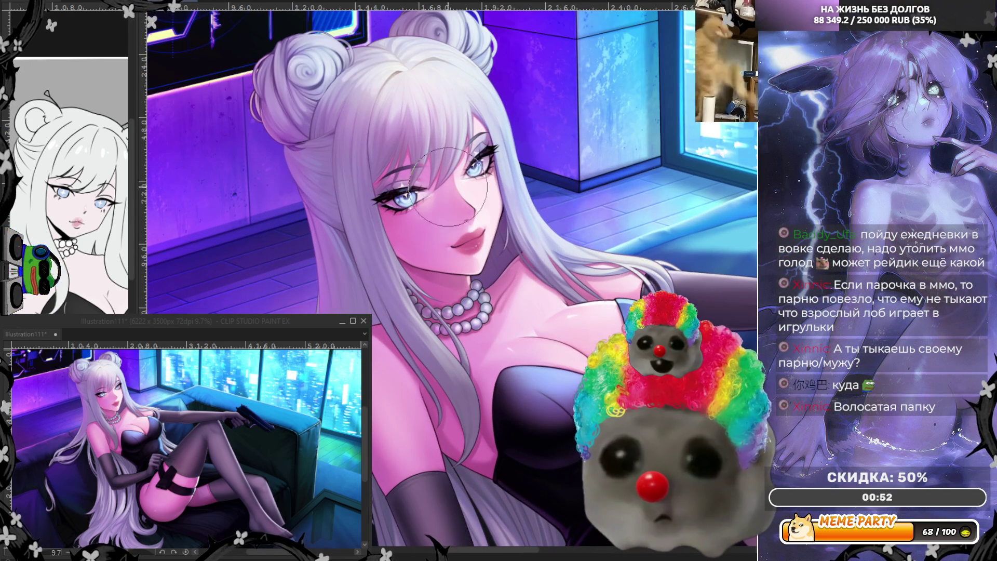
pyautogui.scroll(-1, 361, 313)
pyautogui.scroll(1, 386, 107)
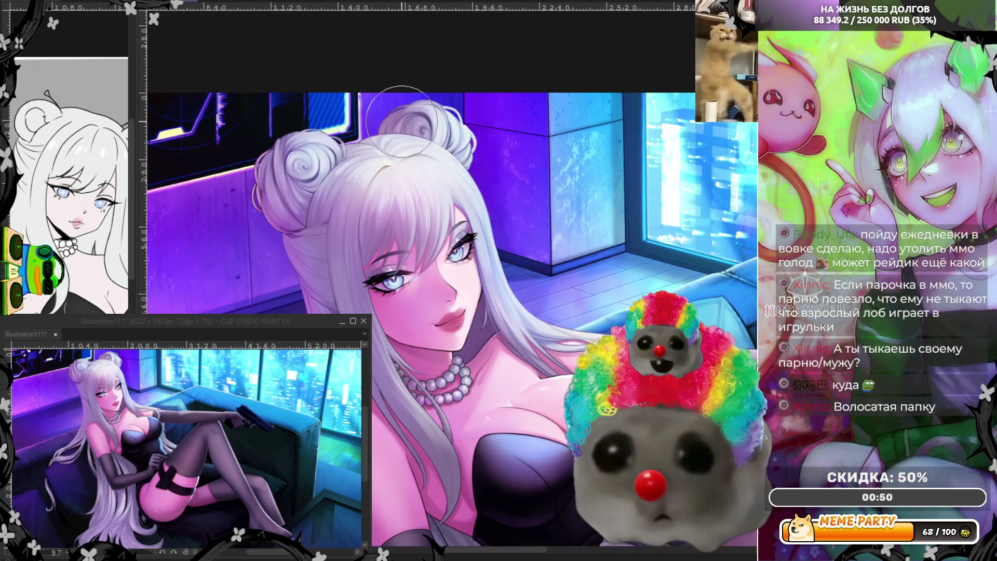
pyautogui.scroll(1, 406, 116)
pyautogui.scroll(1, 422, 194)
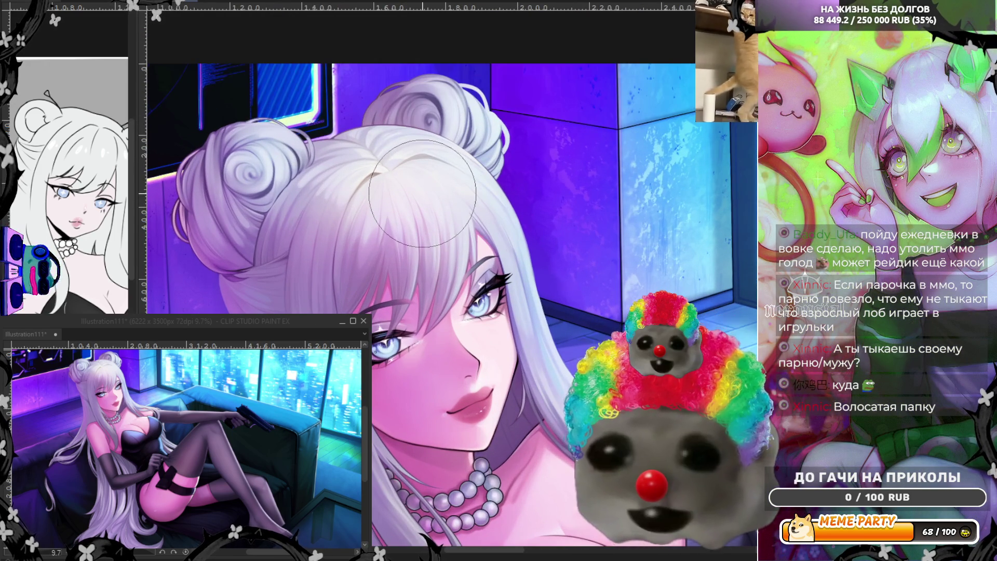
pyautogui.scroll(1, 431, 229)
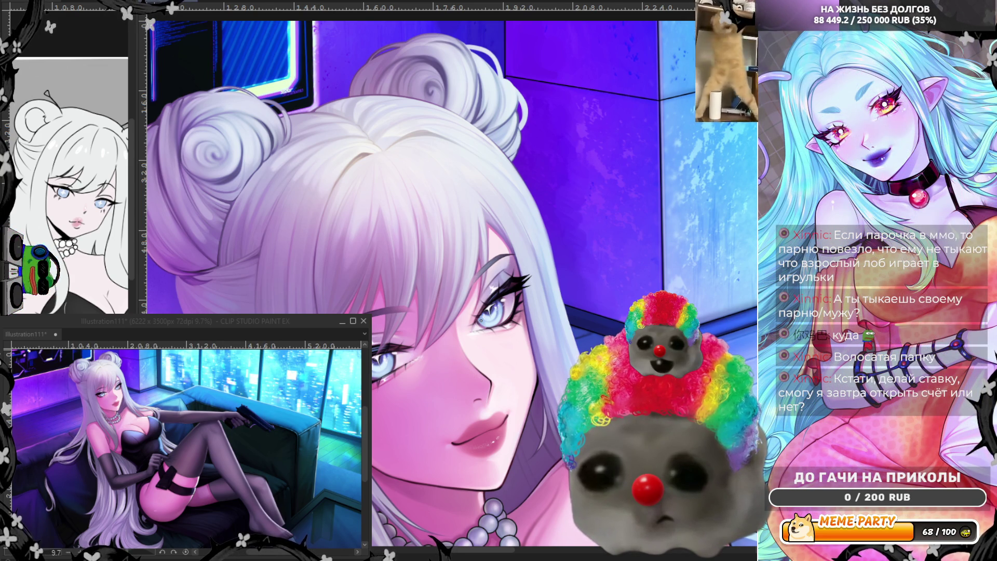
pyautogui.scroll(-1, 727, 255)
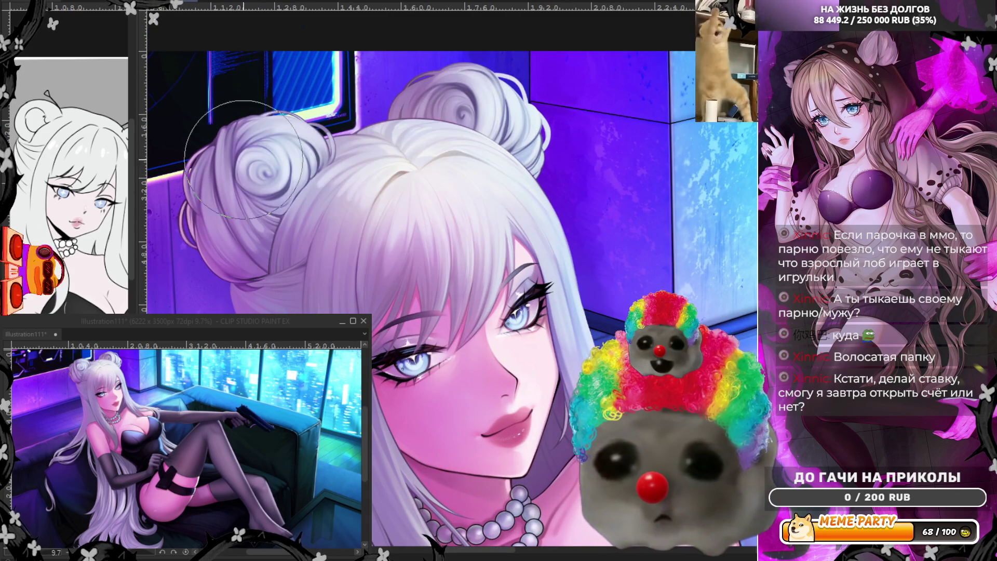
# Step: Sample the hair colour from the bun and softly brighten the bun's shading
pyautogui.keyDown('alt'); pyautogui.click(452, 94); pyautogui.keyUp('alt')
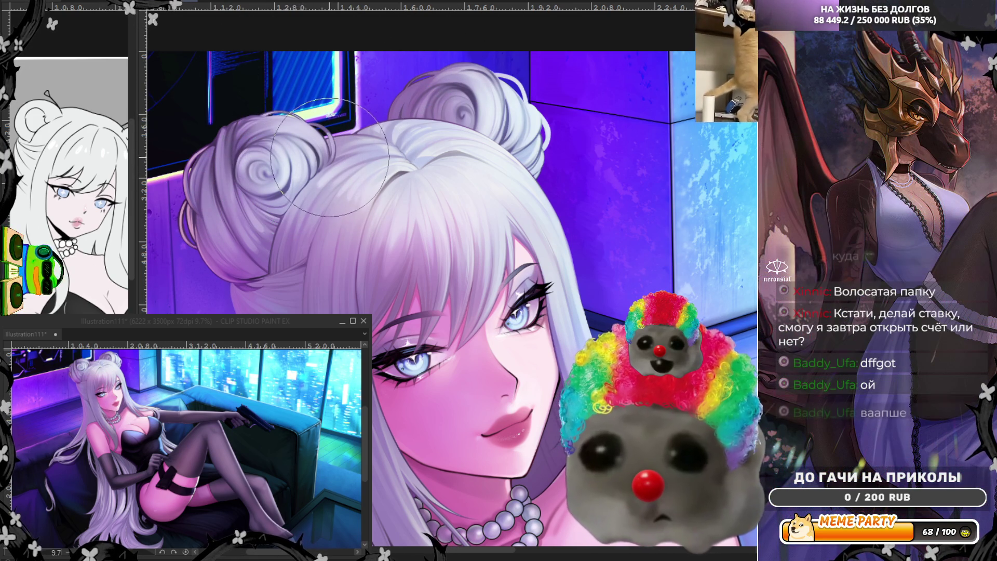
pyautogui.moveTo(291, 156); pyautogui.dragTo(304, 135)
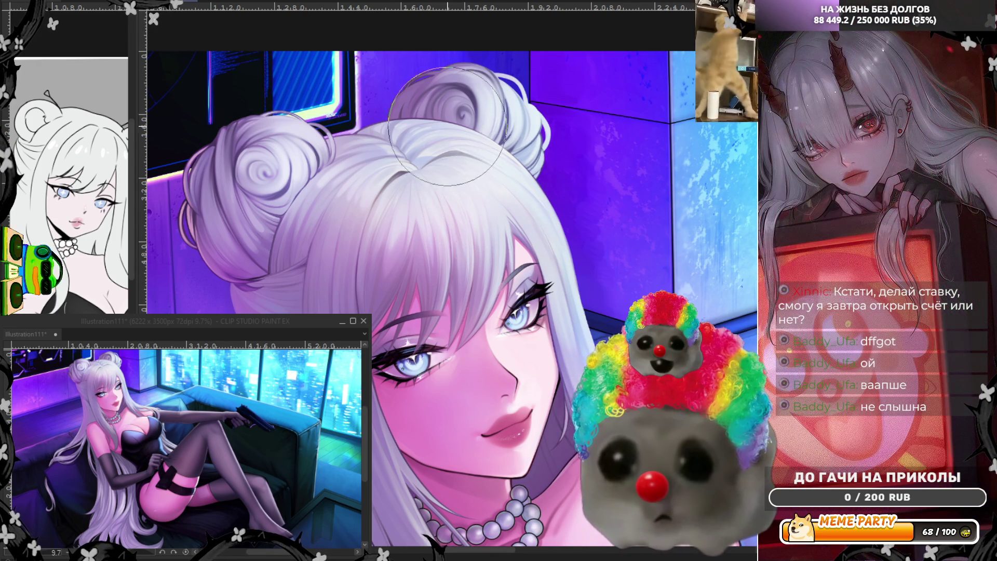
pyautogui.scroll(-3, 447, 125)
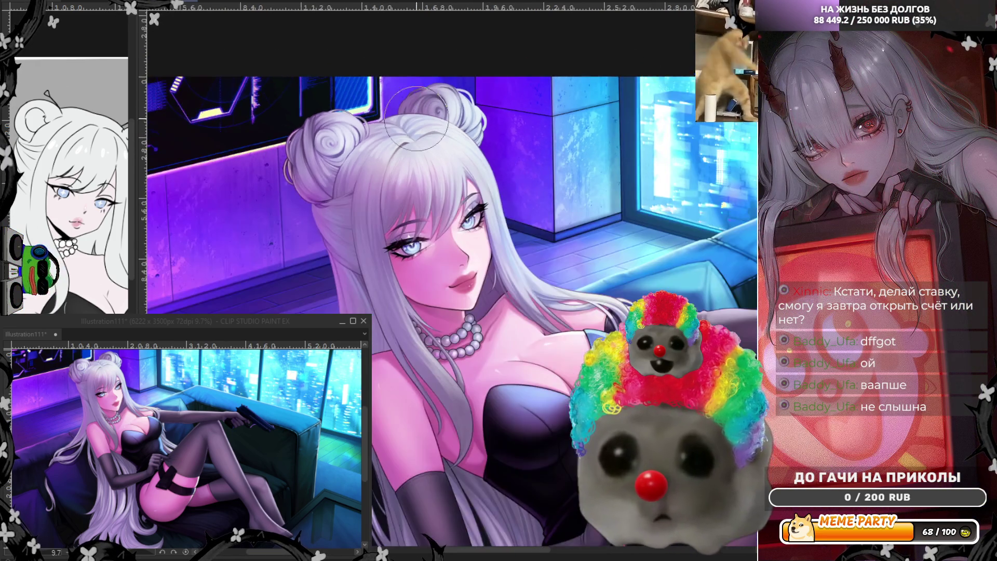
pyautogui.scroll(2, 527, 197)
# Step: Mirror the canvas to check proportions and eyedrop the hair colour again
pyautogui.press('h')
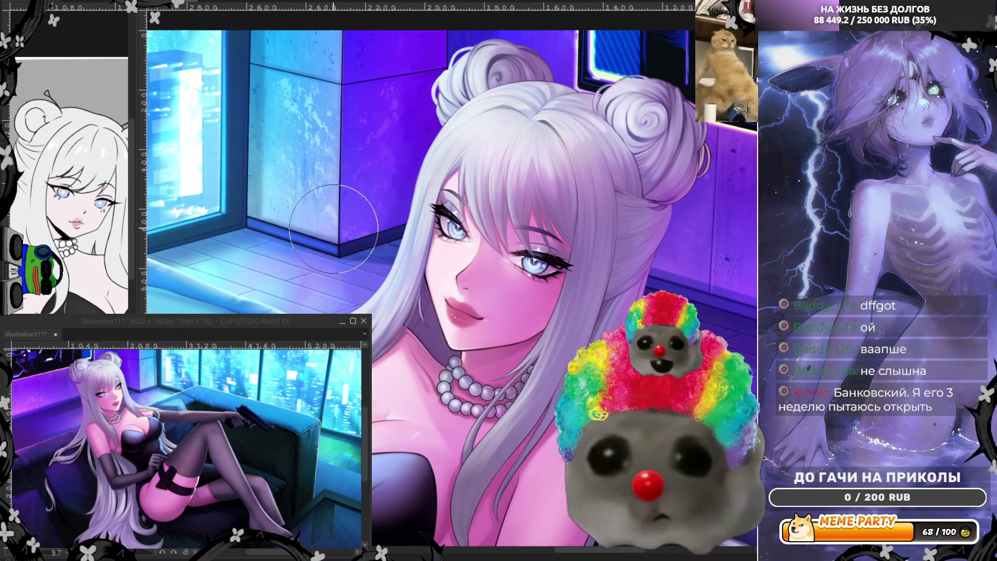
pyautogui.keyDown('alt'); pyautogui.click(400, 263); pyautogui.keyUp('alt')
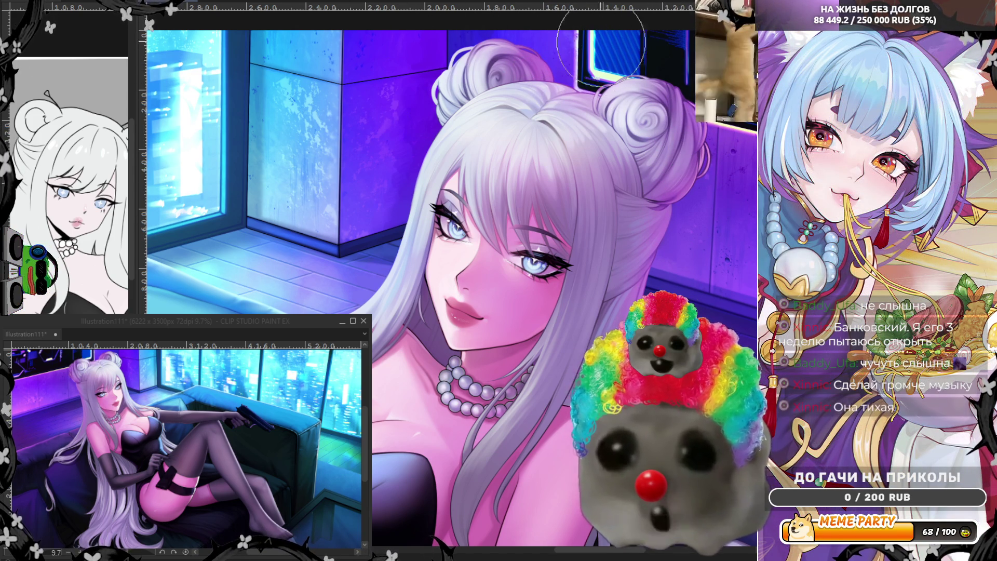
pyautogui.scroll(-5, 660, 67)
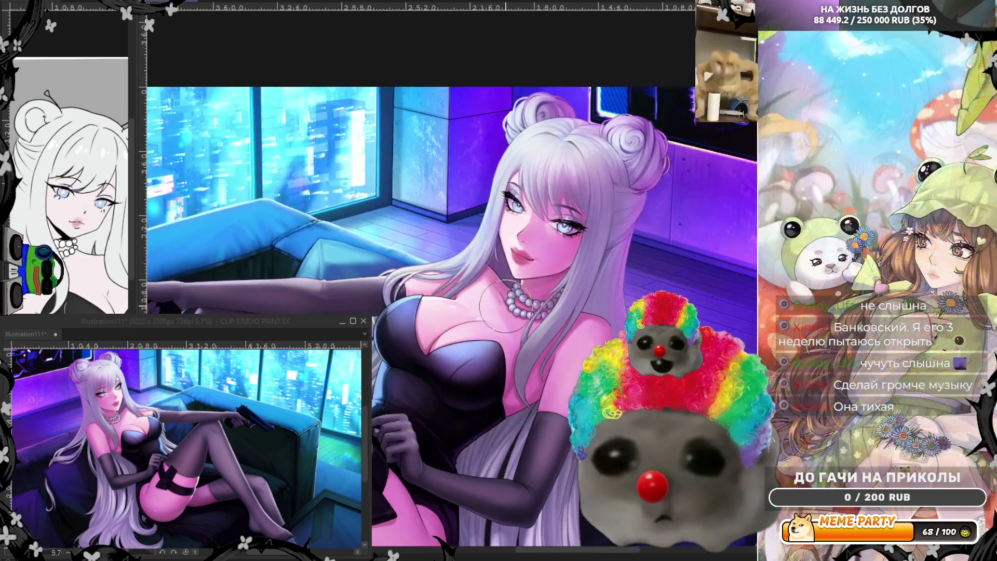
pyautogui.scroll(4, 631, 306)
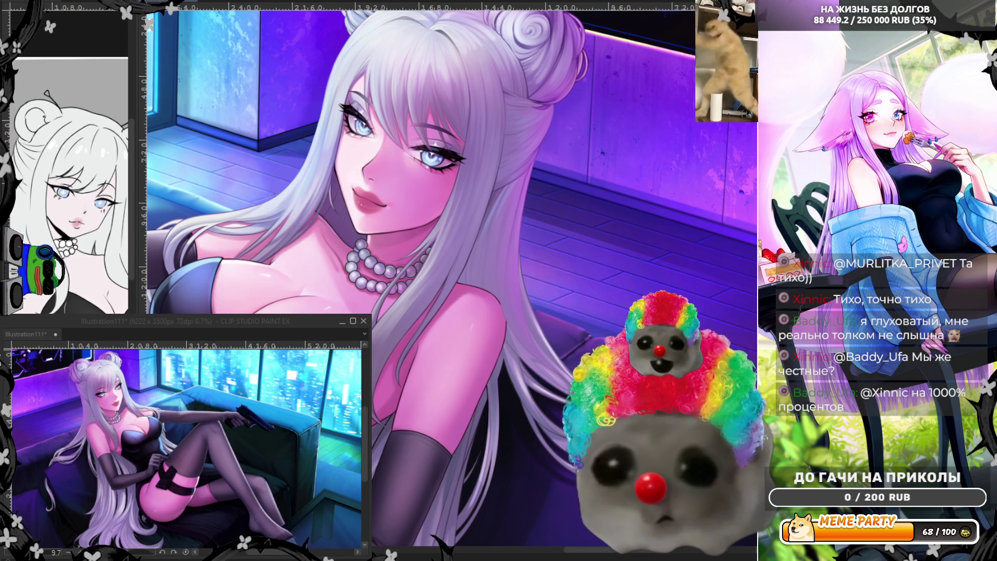
# Step: Paint a darker shadow along the hair parting, then unflip the canvas and zoom out
pyautogui.scroll(5, 452, 275)
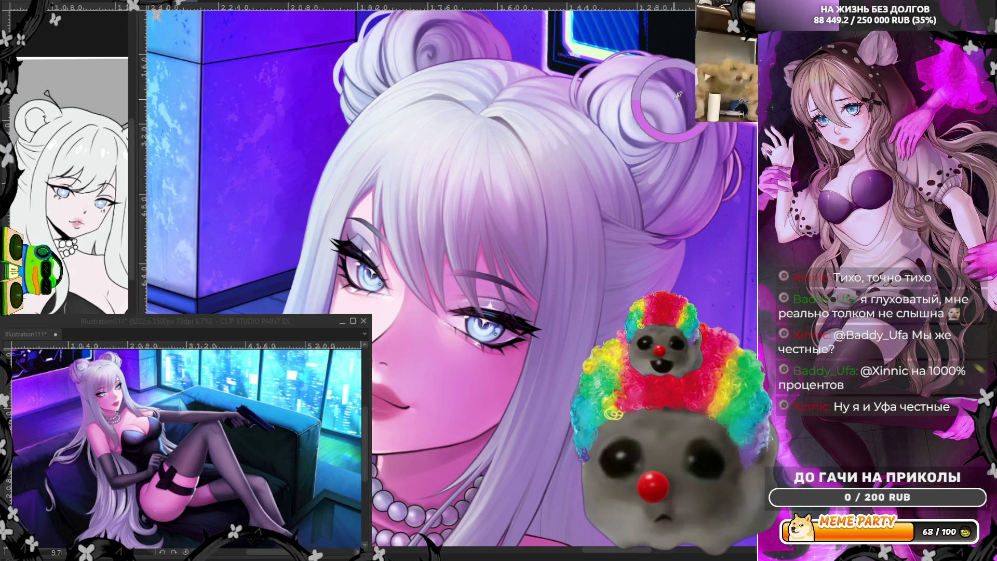
pyautogui.scroll(3, 547, 75)
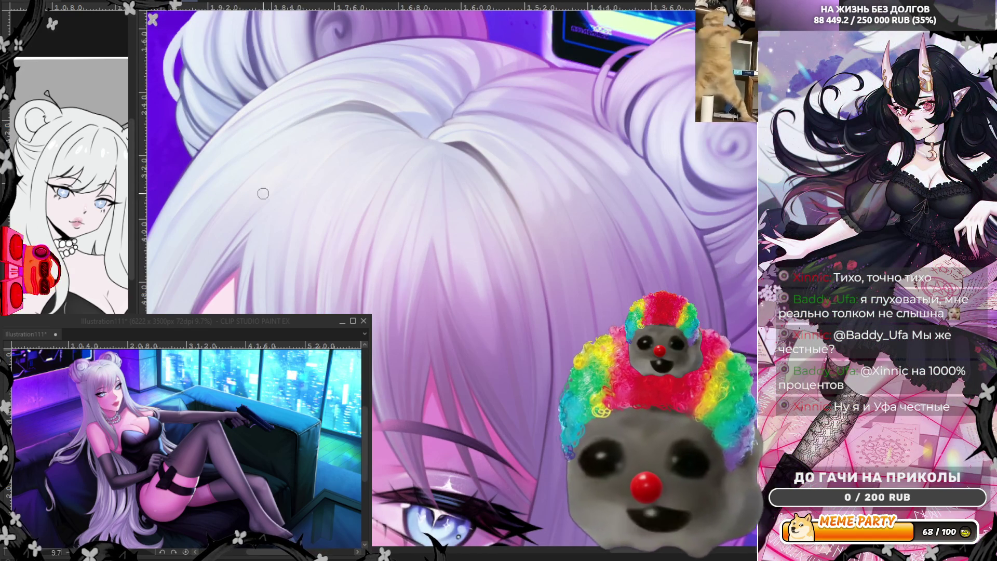
pyautogui.moveTo(460, 153)
pyautogui.mouseDown()
pyautogui.moveTo(509, 192)
pyautogui.moveTo(491, 170)
pyautogui.mouseUp()
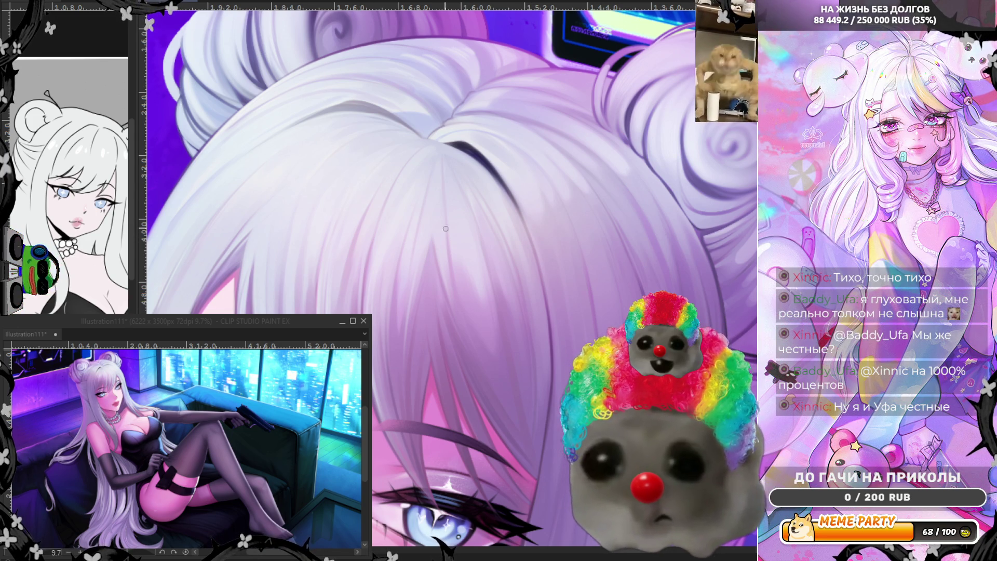
pyautogui.hotkey('ctrl', 'z')
pyautogui.hotkey('ctrl', 'z')
pyautogui.hotkey('ctrl', 'z')
pyautogui.hotkey('ctrl', 'y')
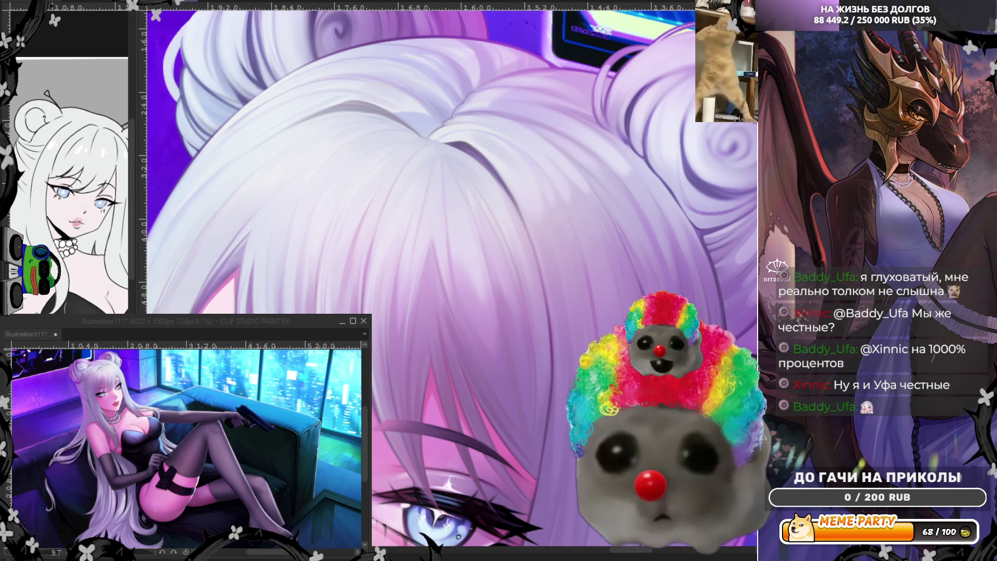
pyautogui.press('h')
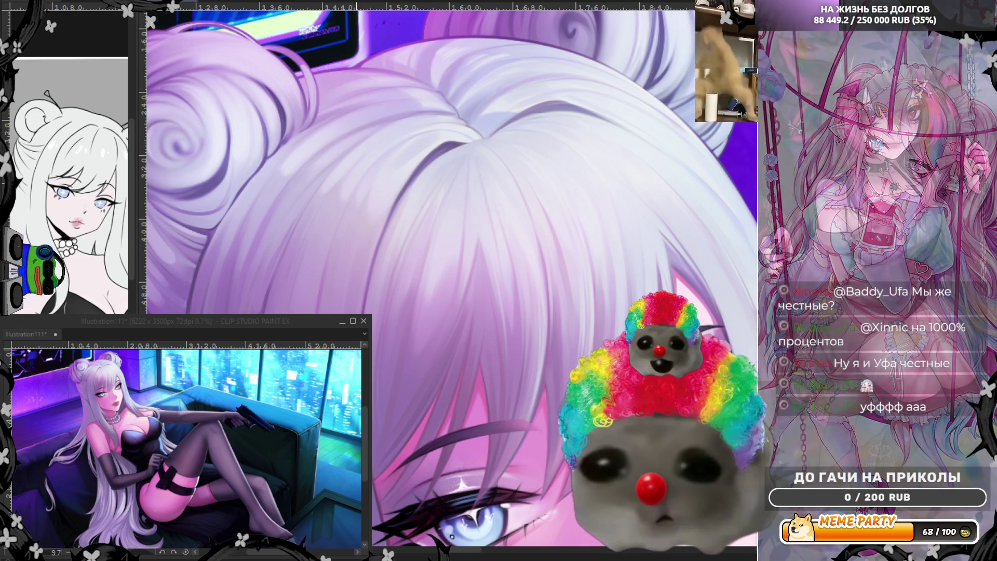
pyautogui.scroll(-5, 467, 184)
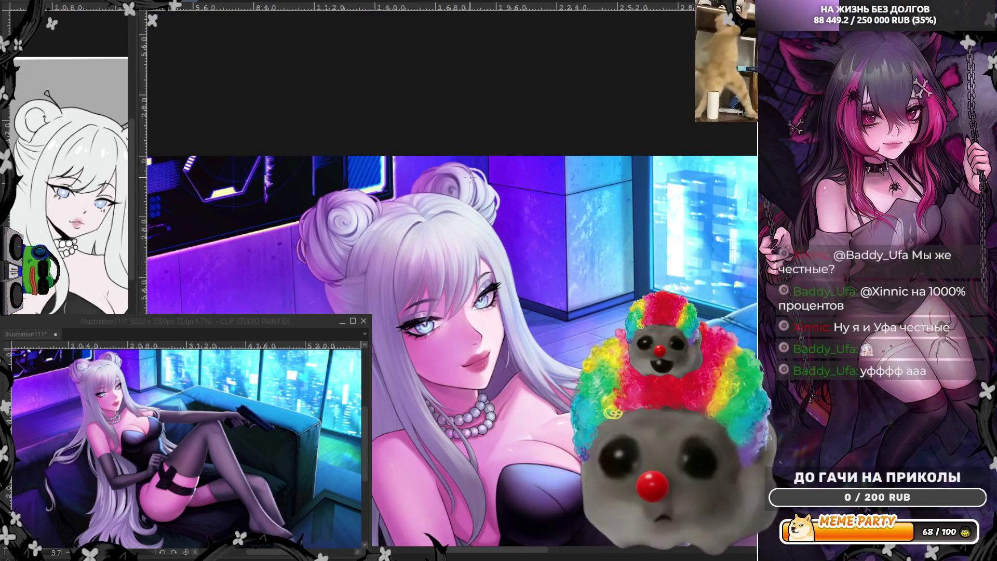
pyautogui.scroll(2, 467, 231)
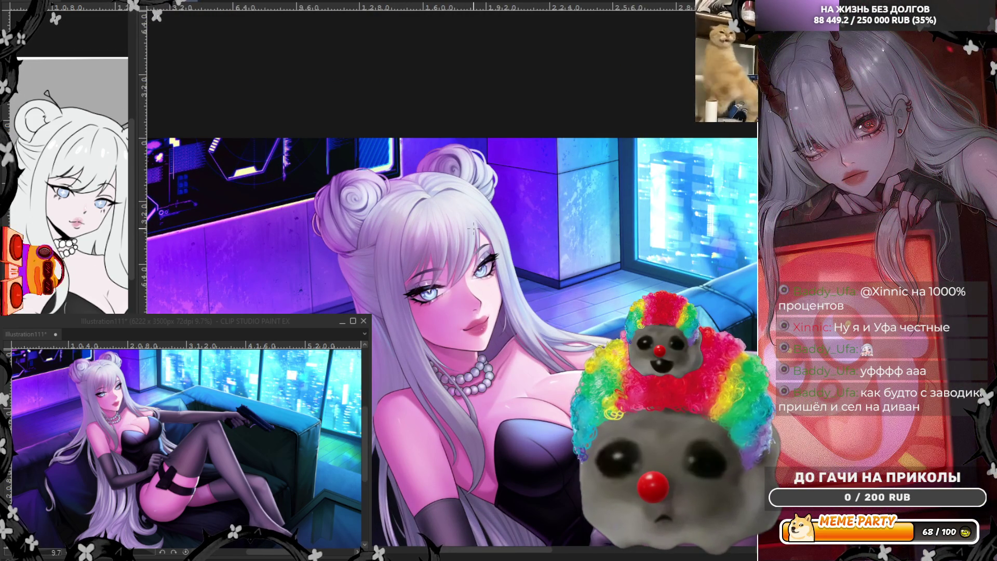
pyautogui.scroll(3, 429, 219)
pyautogui.scroll(4, 436, 171)
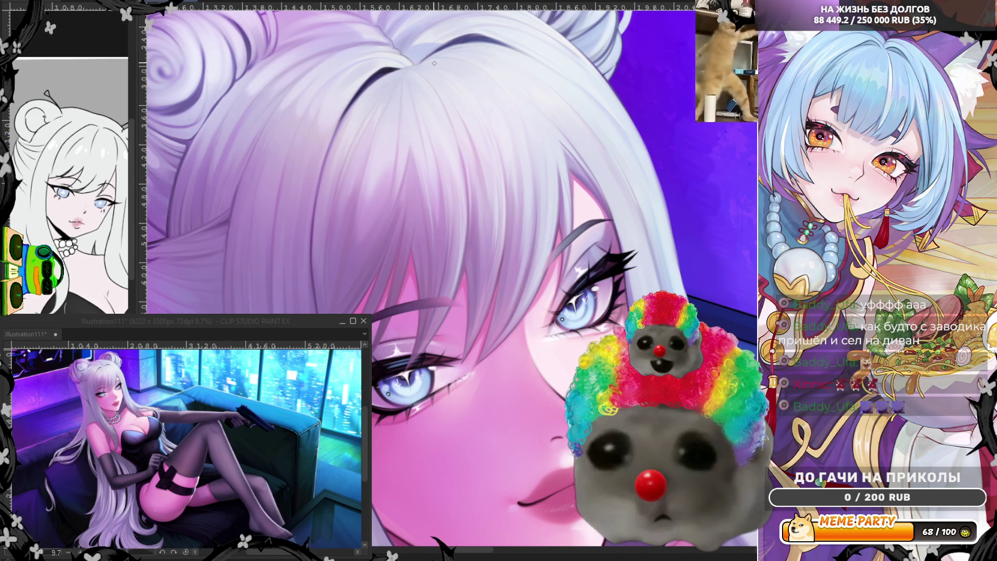
pyautogui.scroll(-5, 434, 63)
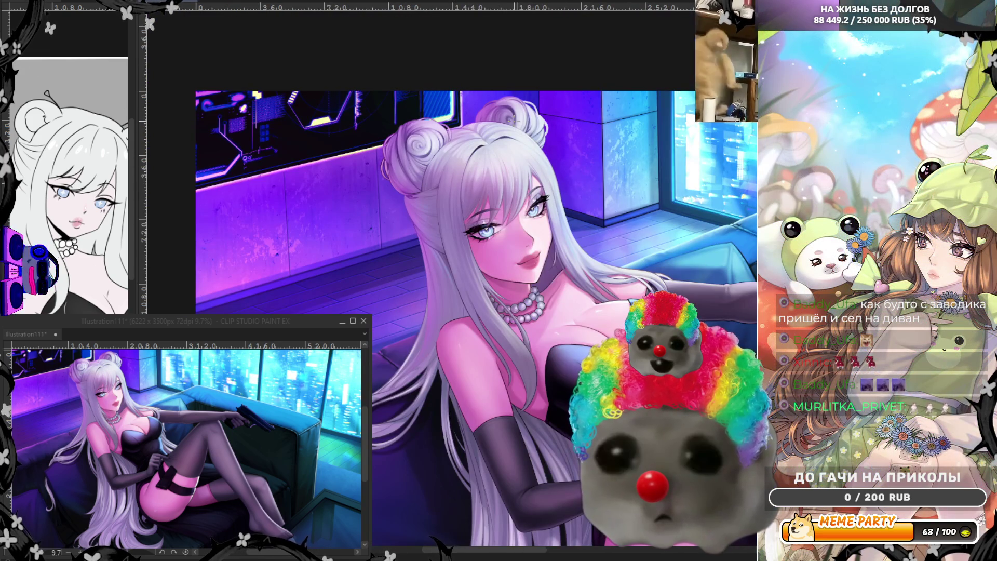
pyautogui.scroll(3, 491, 133)
pyautogui.scroll(1, 491, 134)
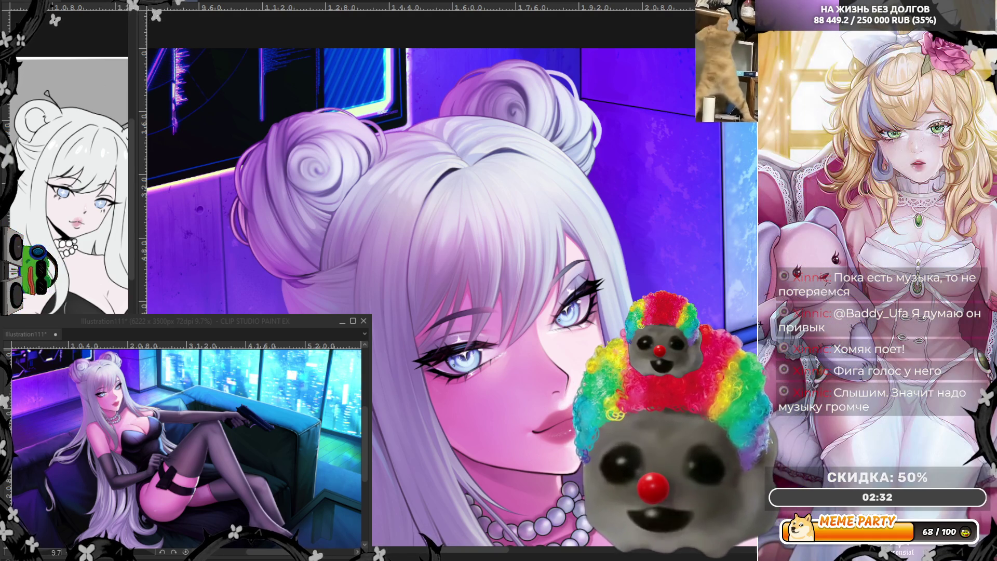
# Step: Zoom the canvas in on the swirled hair buns
pyautogui.scroll(2, 420, 296)
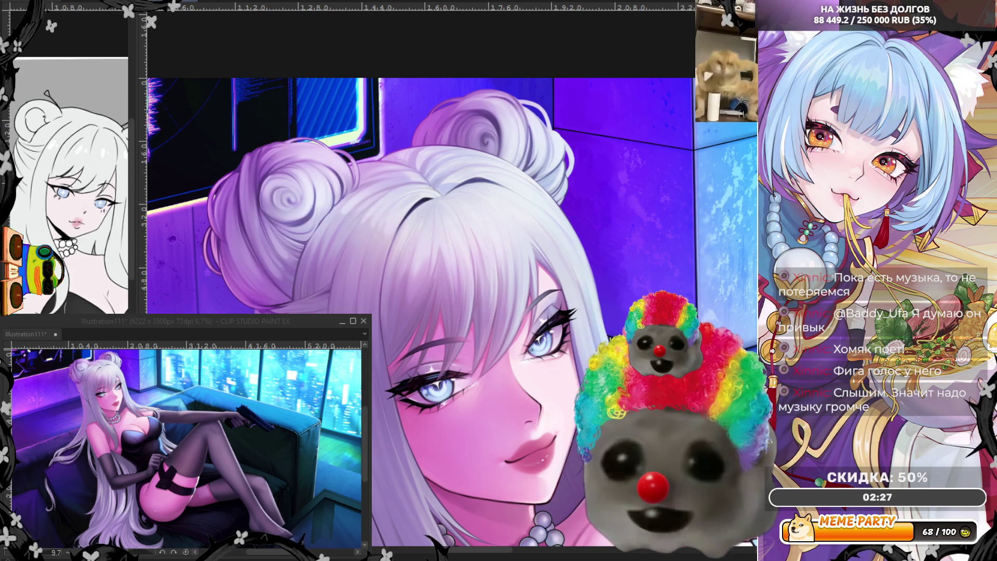
pyautogui.scroll(-3, 363, 239)
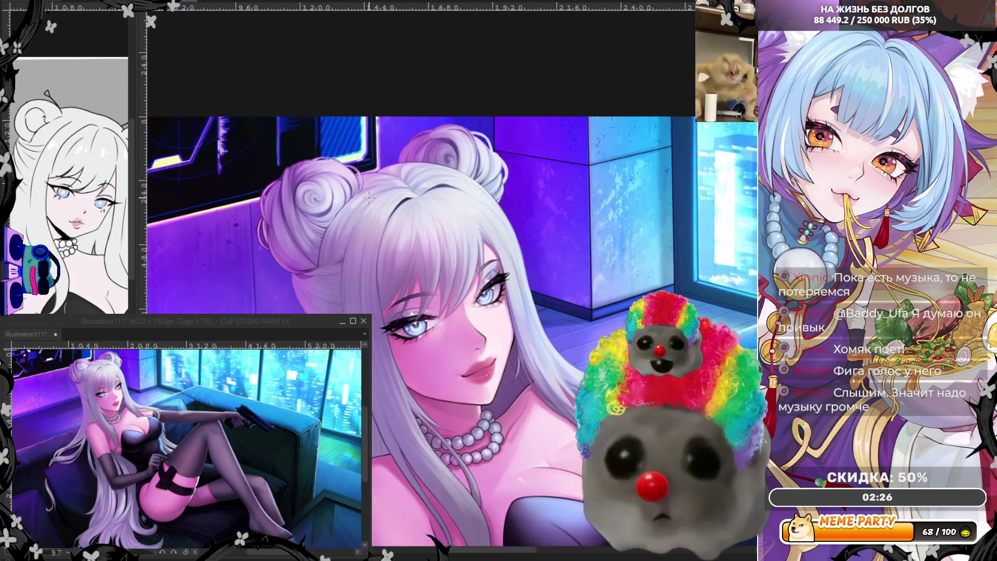
pyautogui.scroll(3, 363, 238)
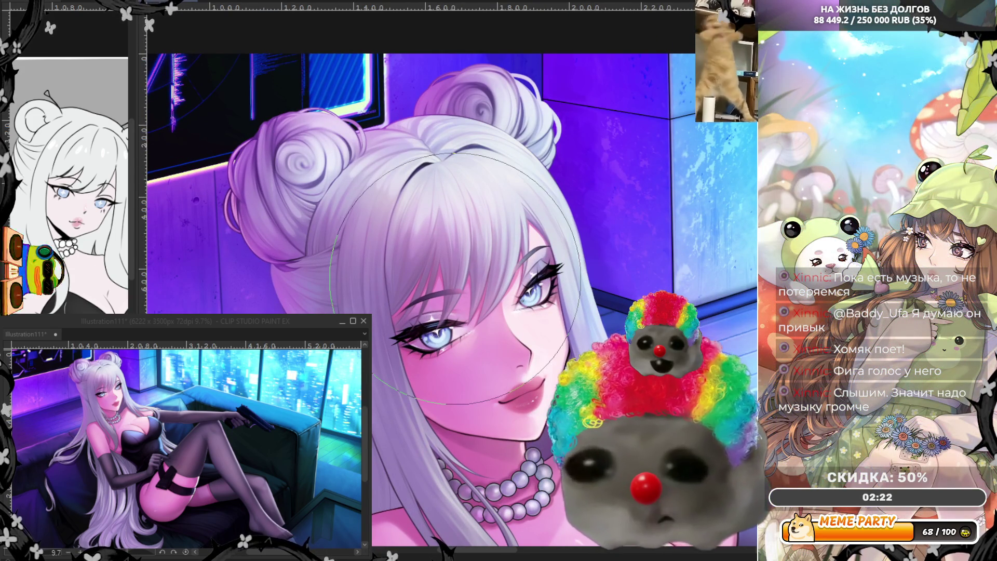
pyautogui.press('[')
pyautogui.press('[')
pyautogui.press('[')
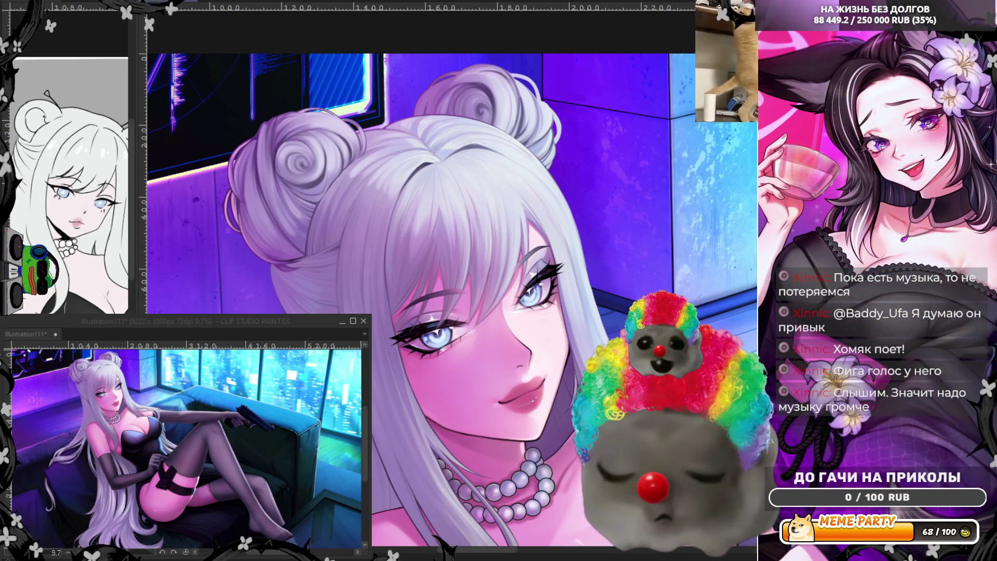
pyautogui.hotkey('ctrl', 'z')
pyautogui.hotkey('ctrl', 'y')
pyautogui.hotkey('ctrl', 'z')
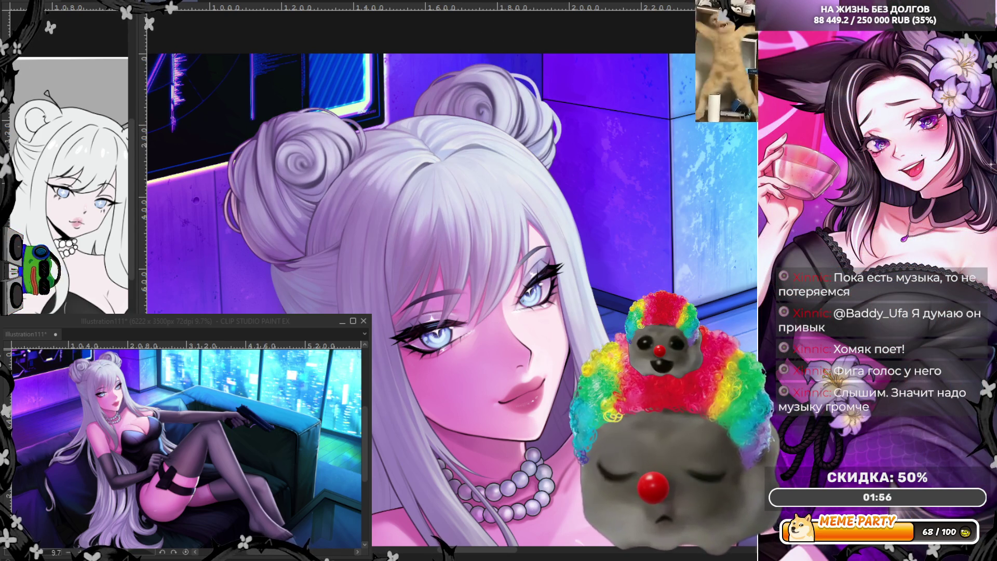
pyautogui.hotkey('ctrl', 'y')
pyautogui.hotkey('ctrl', 'z')
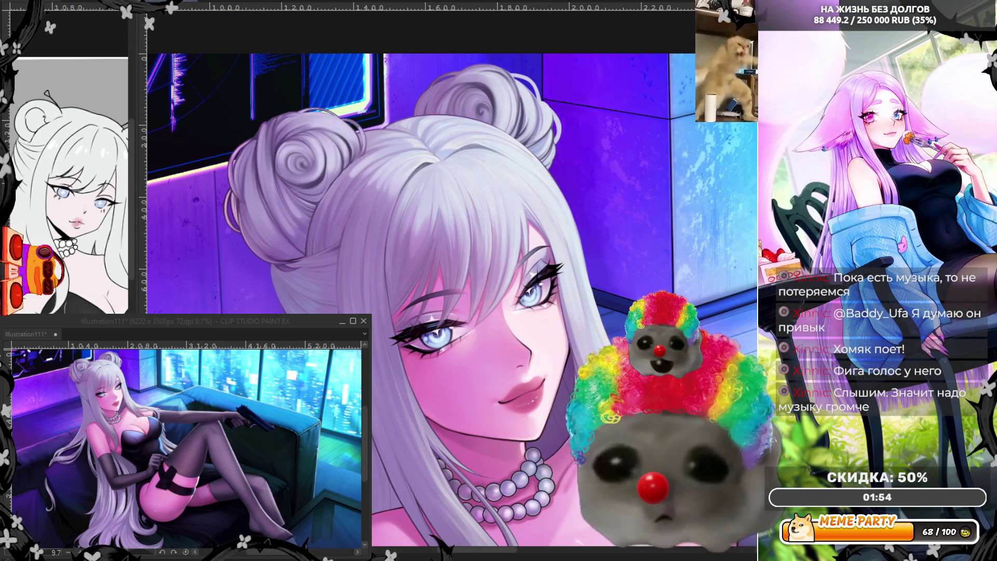
pyautogui.hotkey('ctrl', 'y')
pyautogui.hotkey('ctrl', 'z')
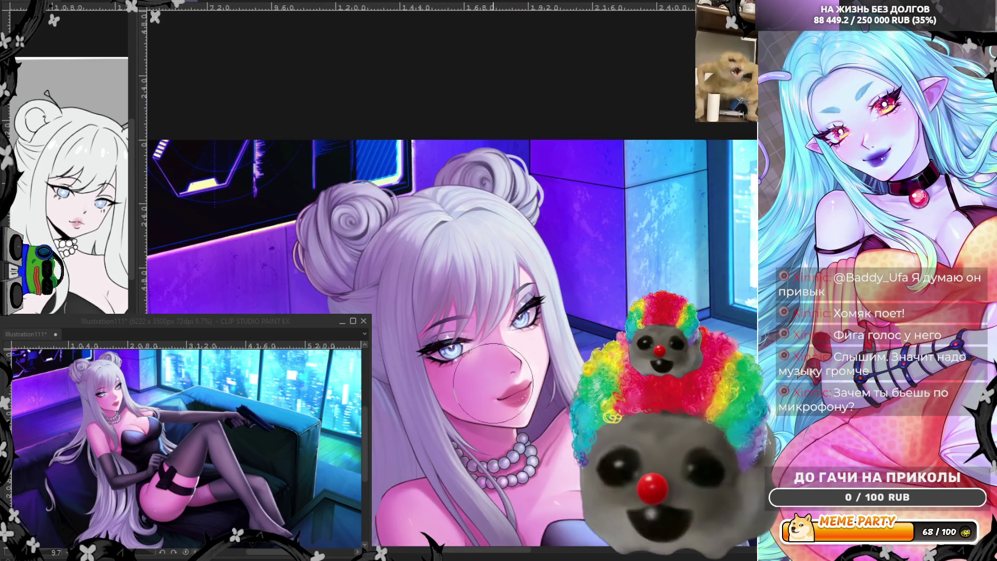
pyautogui.scroll(3, 570, 111)
# Step: Sample a hair tone from the buns, mirror the canvas and zoom in on them
pyautogui.keyDown('alt'); pyautogui.click(466, 196); pyautogui.keyUp('alt')
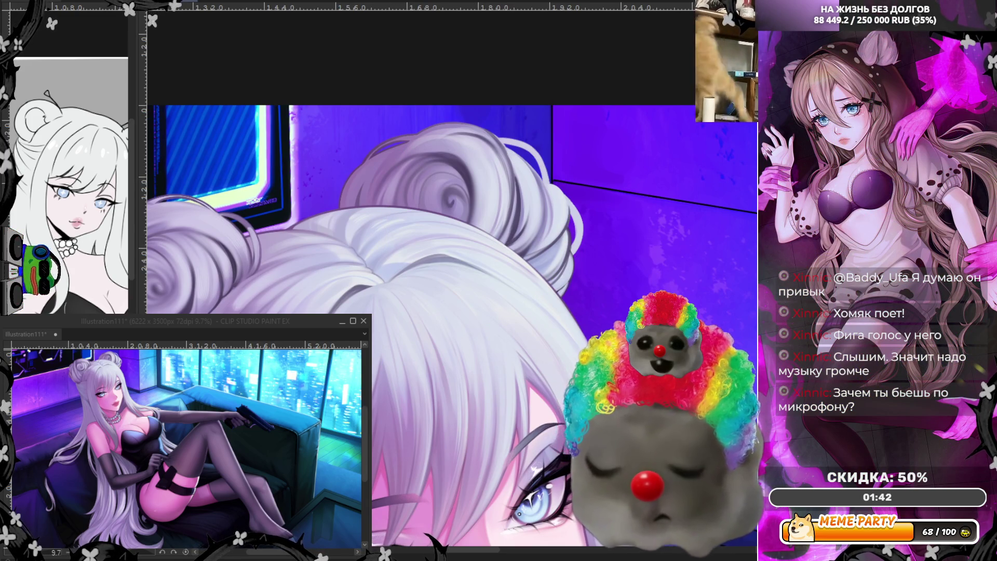
pyautogui.press('h')
pyautogui.scroll(3, 455, 147)
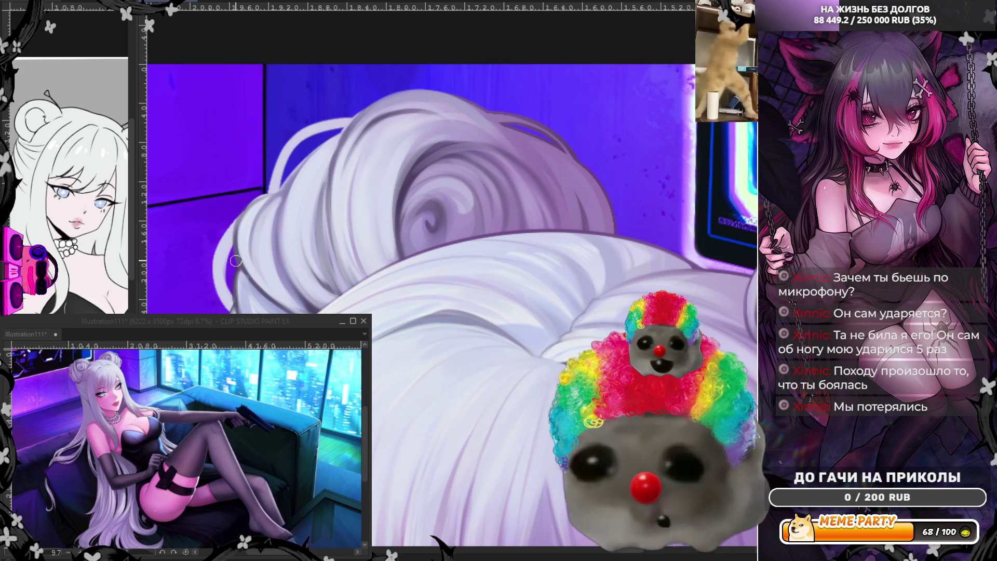
# Step: Save the illustration, then brush faint strands onto the bun after discarding a dark trial strand
pyautogui.hotkey('ctrl', 's')
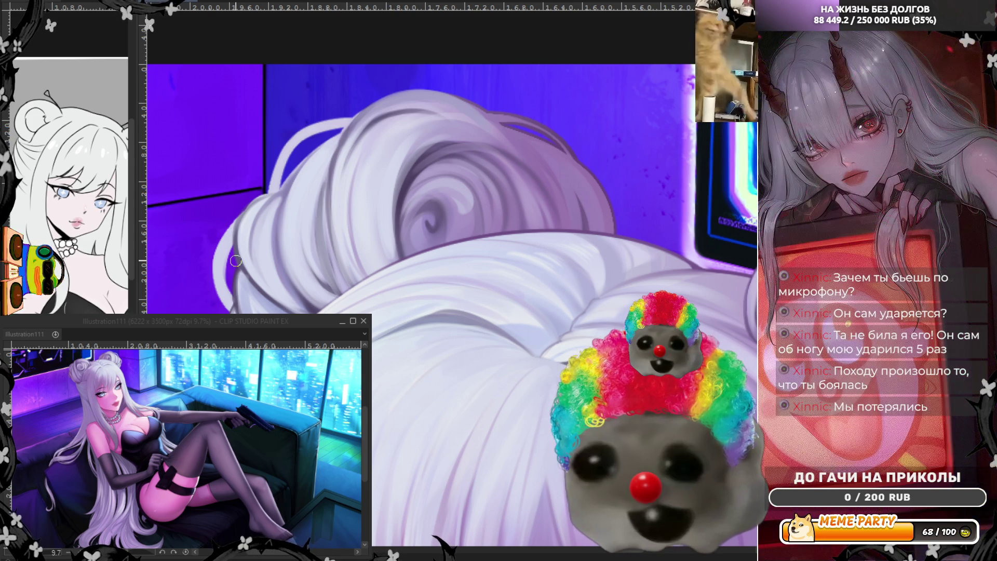
pyautogui.click(236, 261)
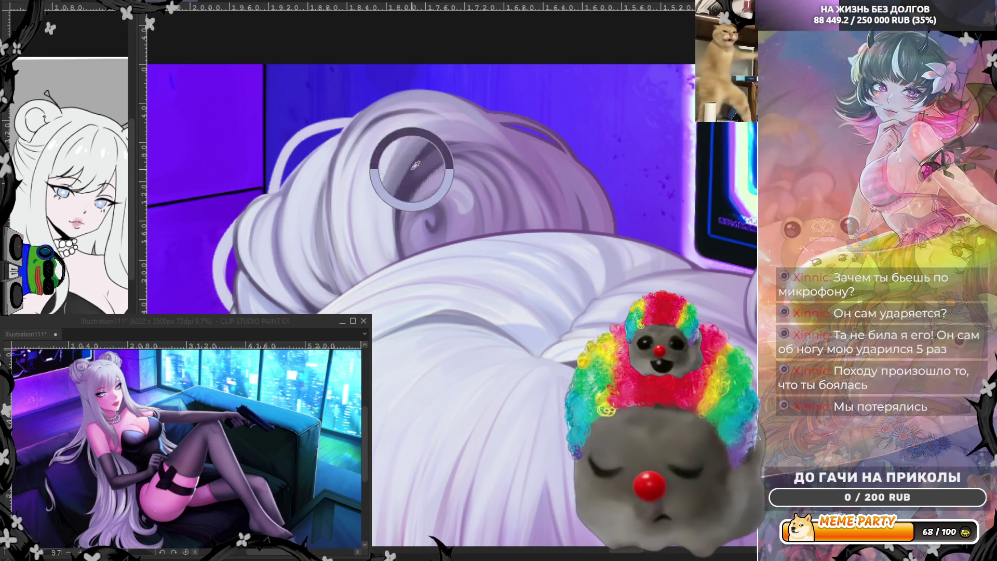
pyautogui.moveTo(400, 131); pyautogui.dragTo(375, 260)
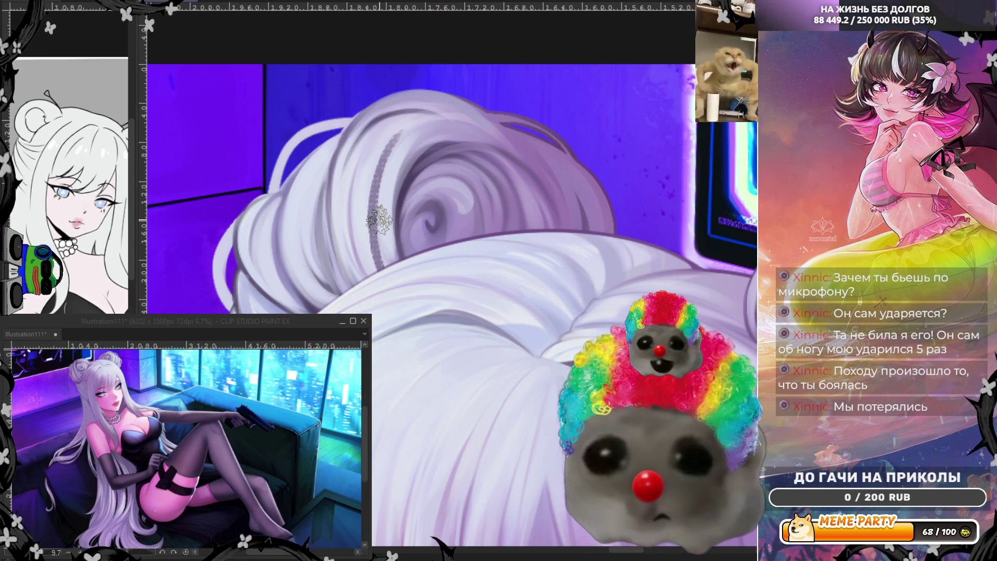
pyautogui.hotkey('ctrl', 'z')
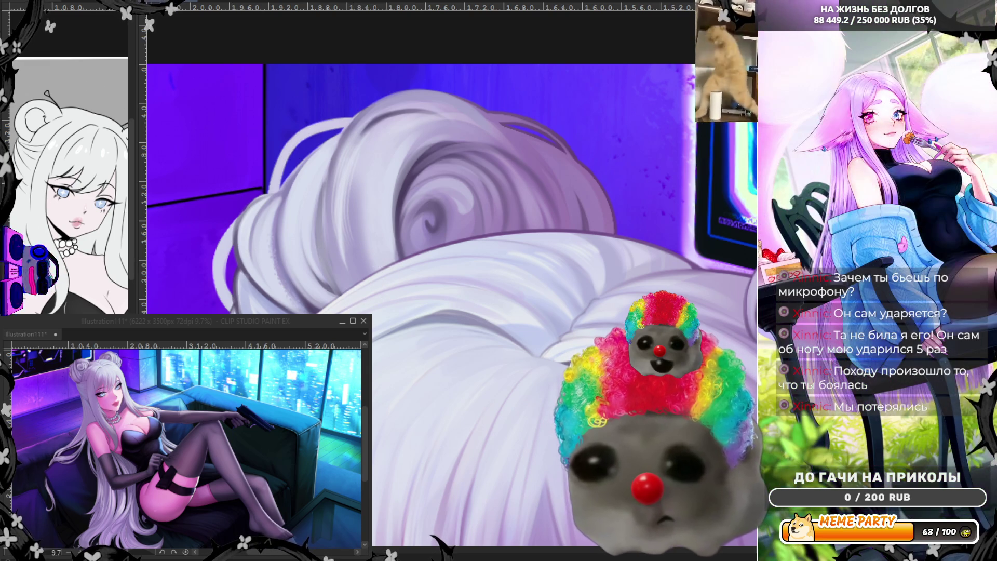
pyautogui.moveTo(379, 273); pyautogui.dragTo(399, 143)
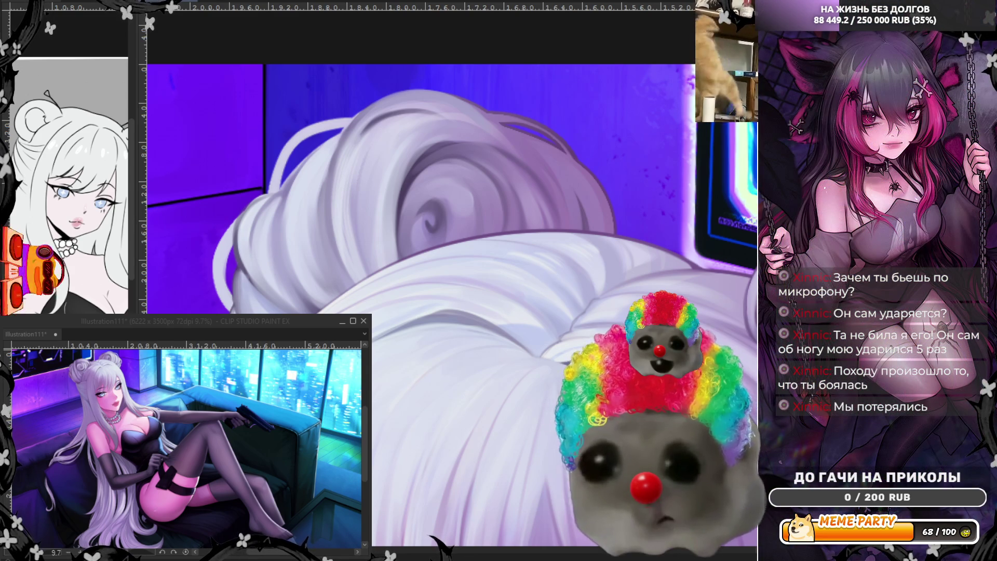
# Step: Paint a darker strand into the hair near the bun, discarding a grey wavy strand
pyautogui.scroll(-1, 410, 236)
pyautogui.scroll(1, 438, 311)
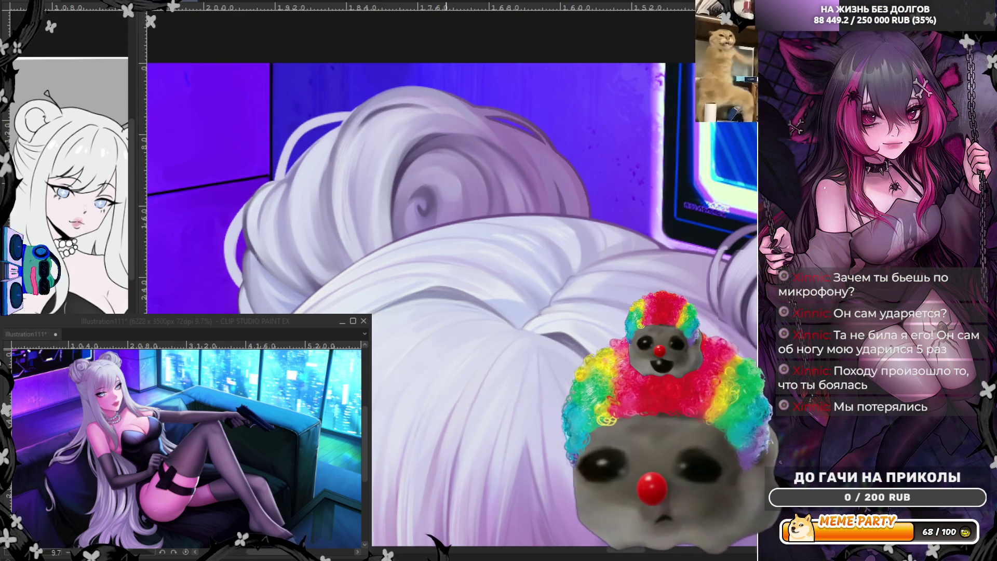
pyautogui.scroll(-1, 410, 233)
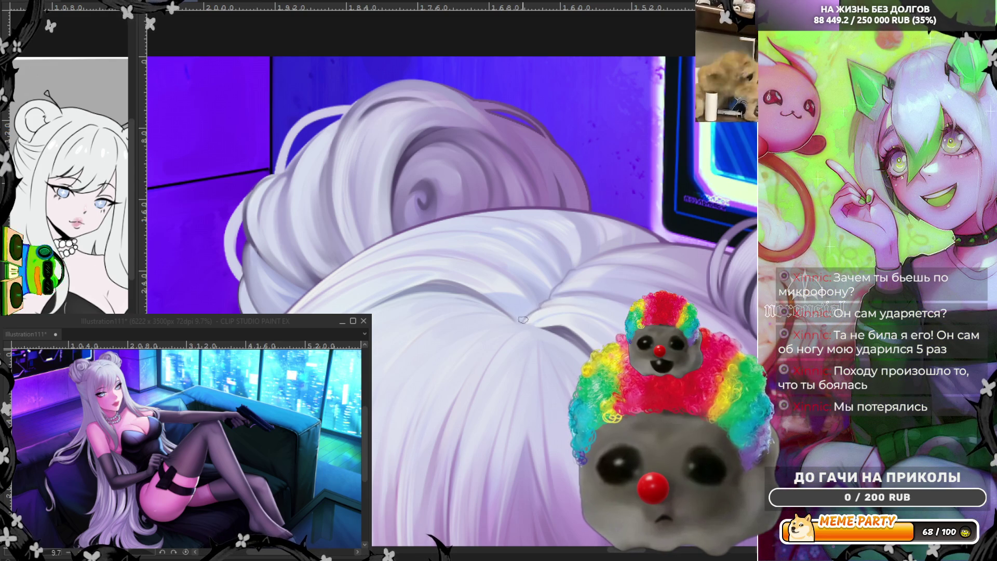
pyautogui.moveTo(405, 190); pyautogui.dragTo(357, 231)
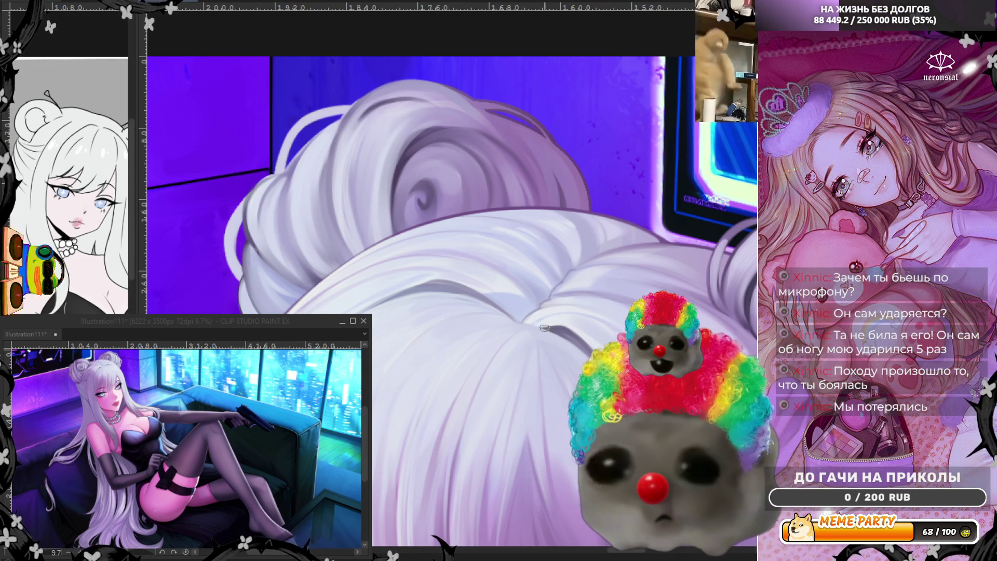
pyautogui.moveTo(538, 314)
pyautogui.mouseDown()
pyautogui.moveTo(580, 284)
pyautogui.moveTo(604, 295)
pyautogui.mouseUp()
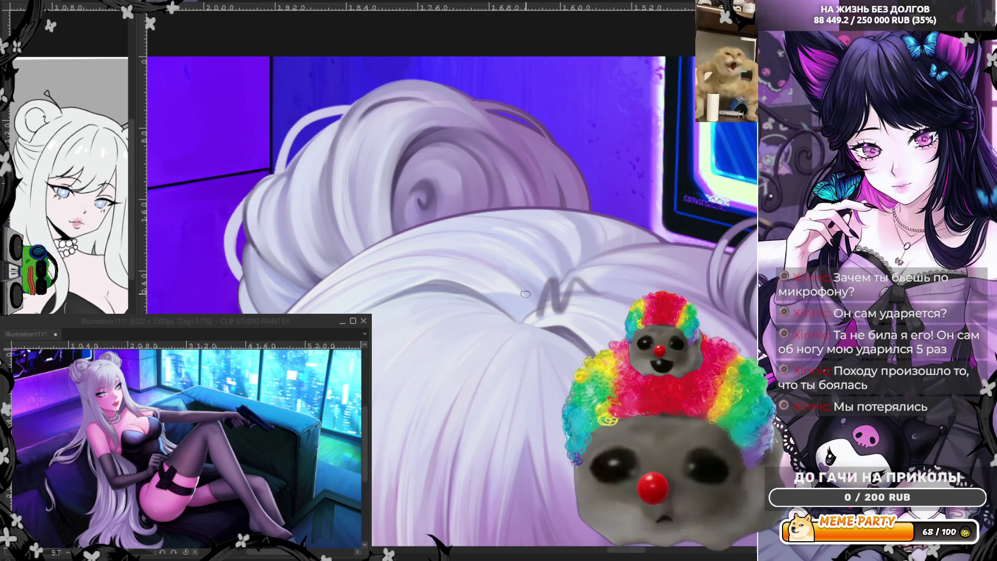
pyautogui.hotkey('ctrl', 'z')
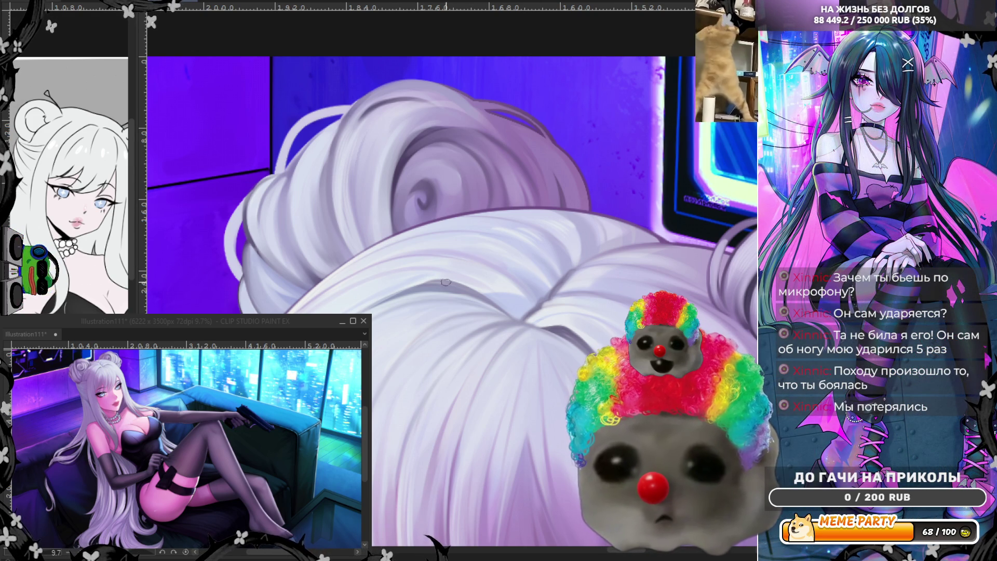
# Step: Add a faint darker shading stroke across the hair and adjust the zoom
pyautogui.moveTo(391, 259); pyautogui.dragTo(536, 324)
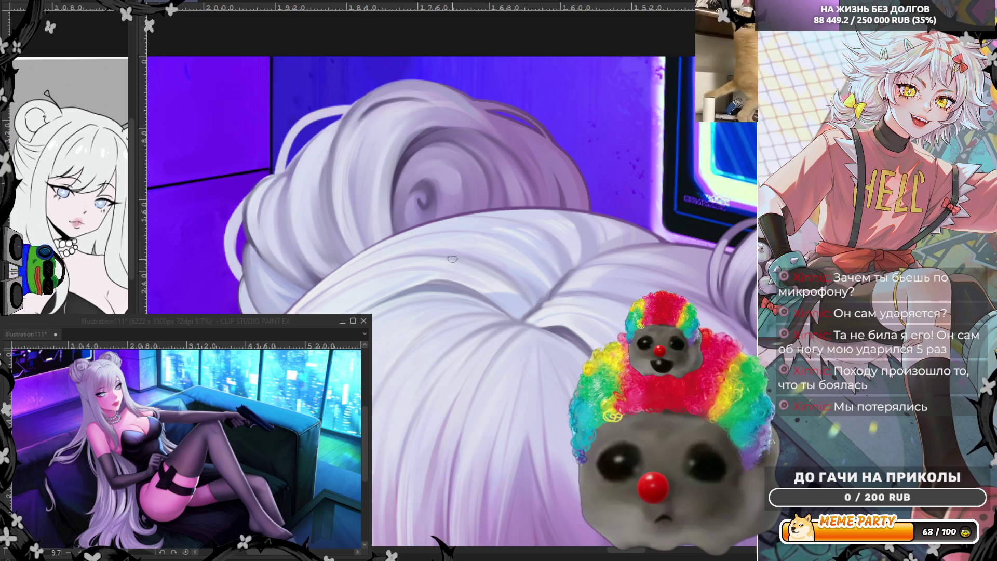
pyautogui.scroll(-5, 464, 280)
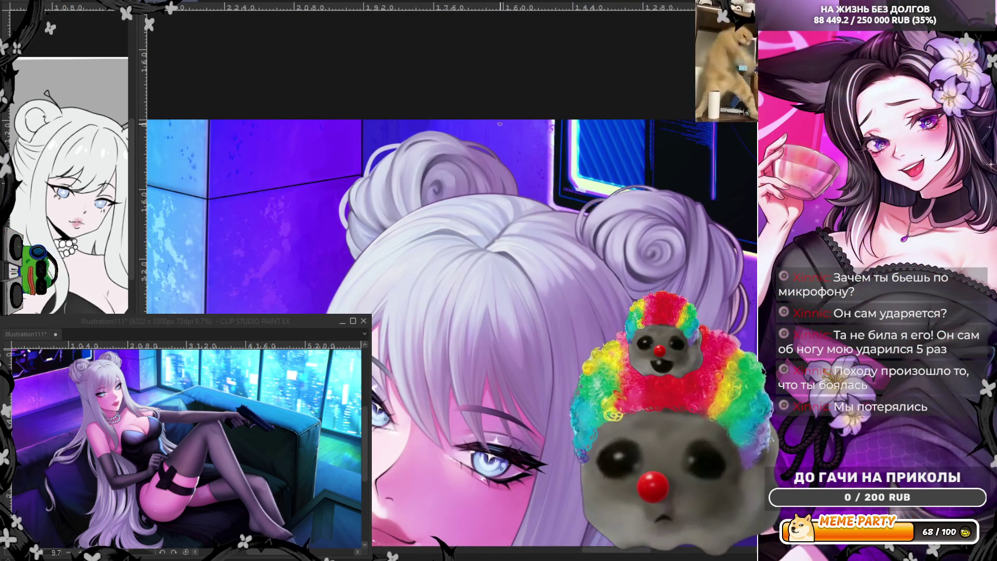
pyautogui.scroll(3, 524, 176)
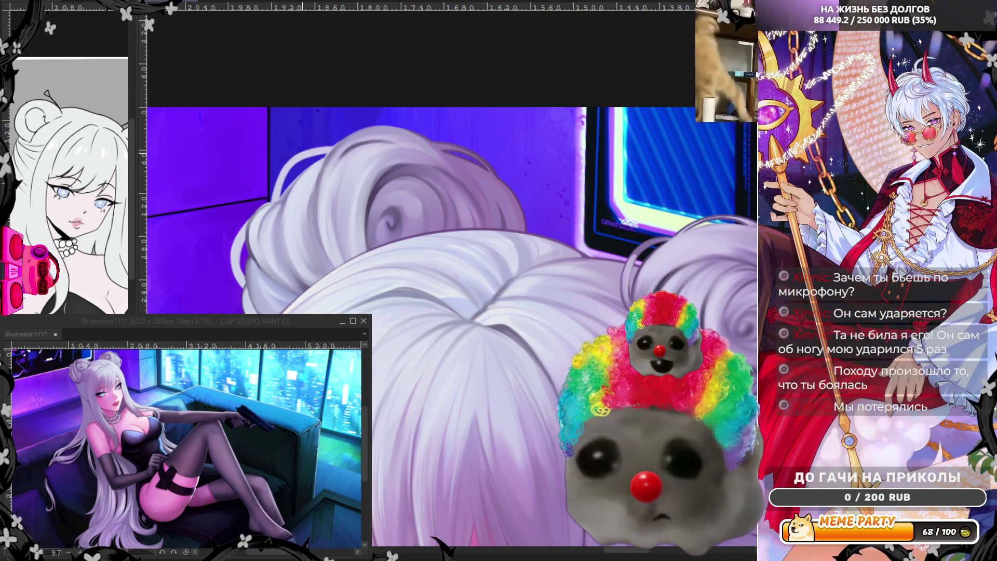
pyautogui.scroll(-1, 270, 233)
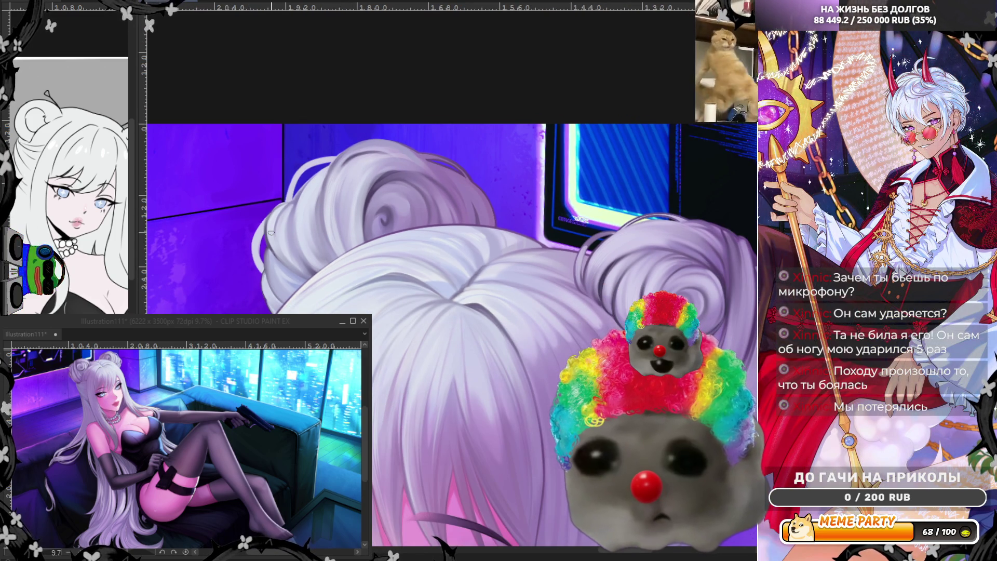
# Step: Shrink the brush with the [ key and reframe the zoom around the hair buns
pyautogui.scroll(-2, 405, 195)
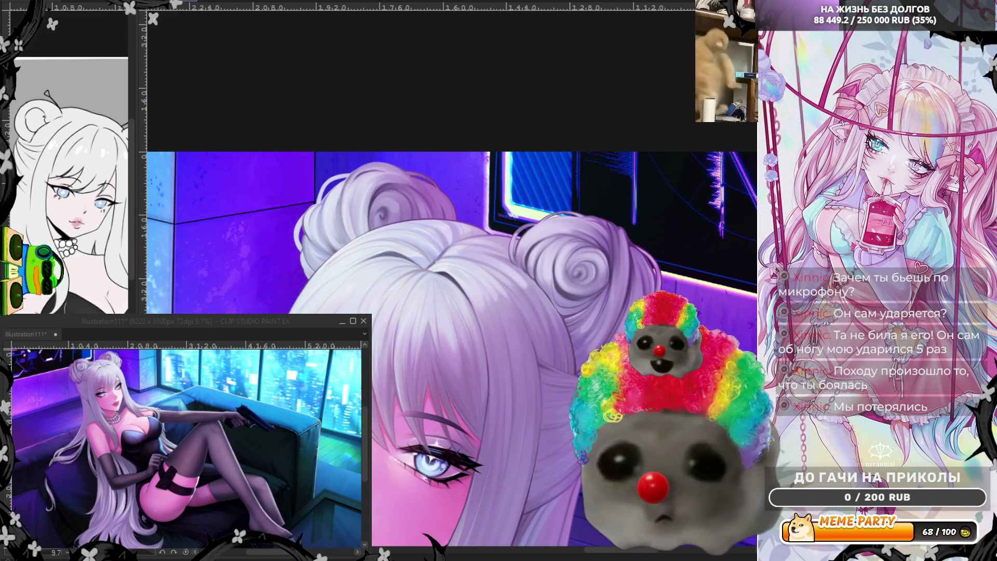
pyautogui.scroll(1, 353, 263)
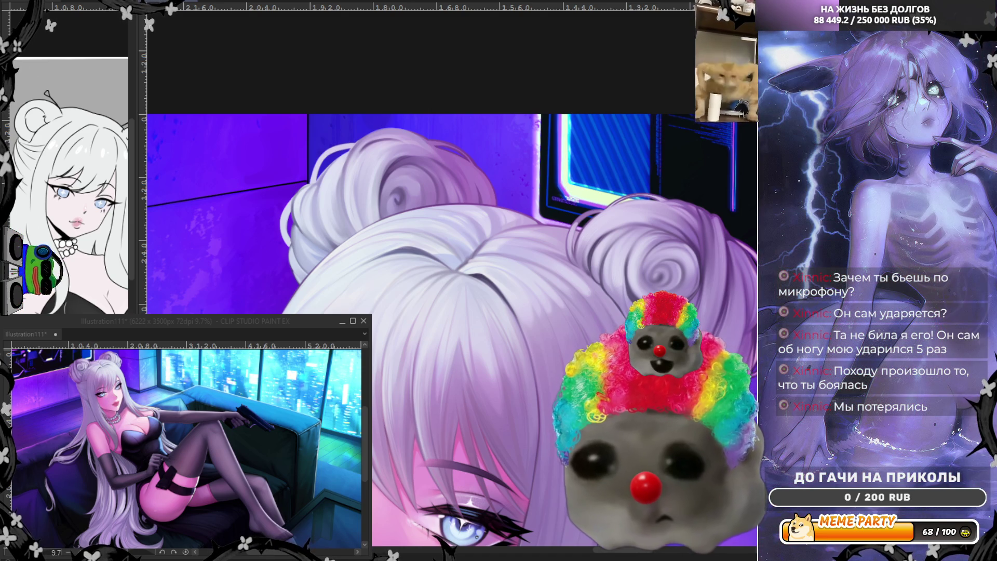
pyautogui.press('[')
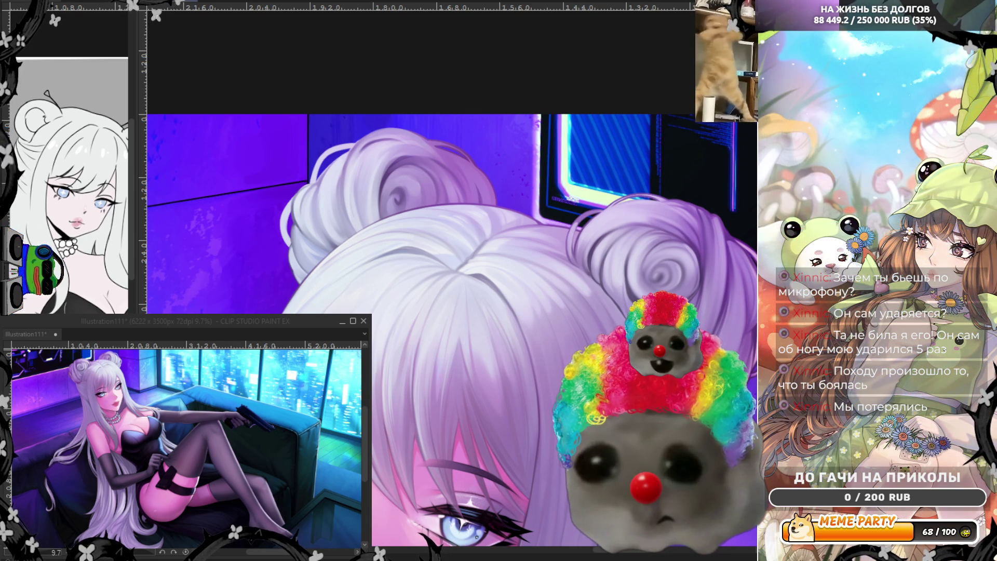
pyautogui.scroll(-2, 413, 261)
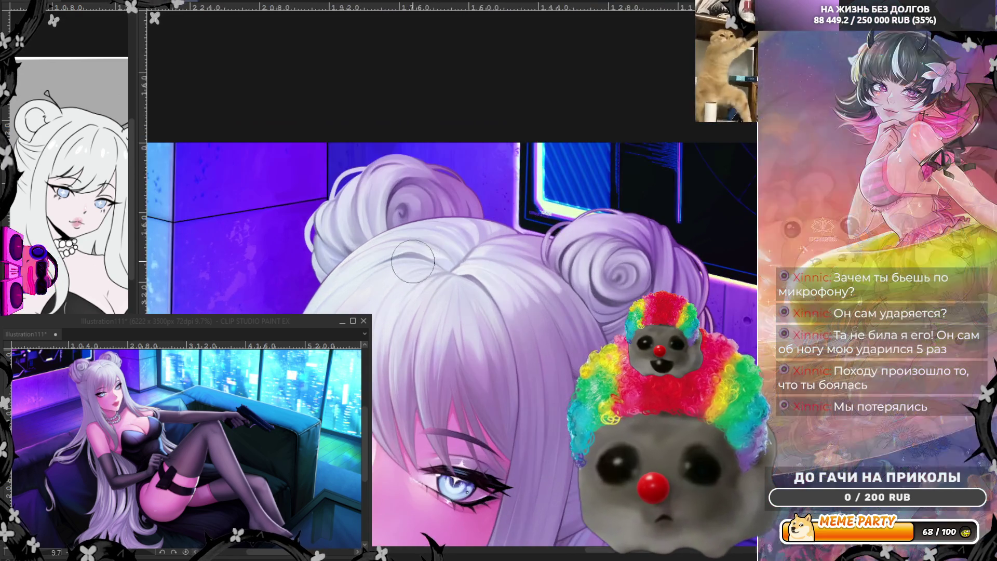
pyautogui.scroll(1, 413, 262)
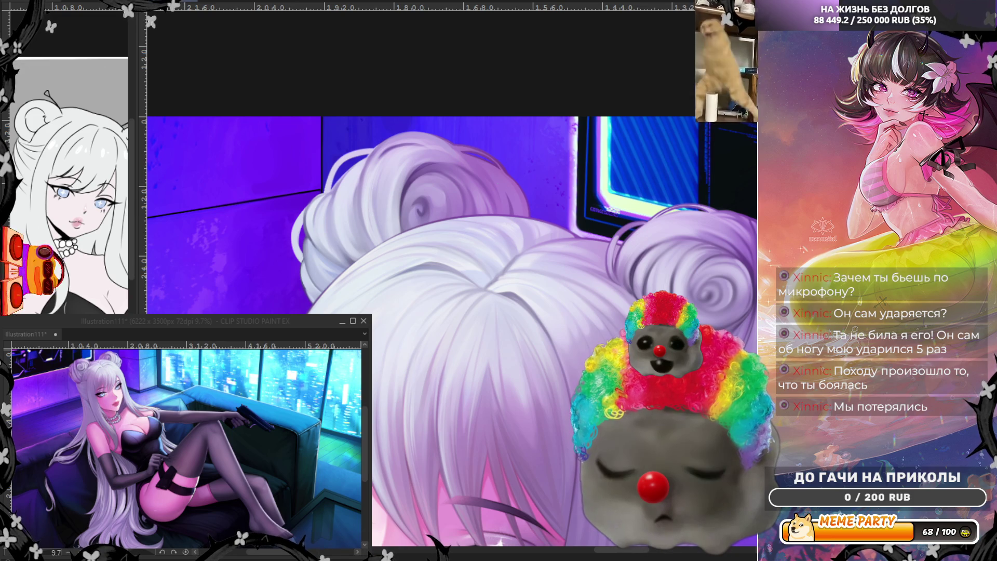
# Step: Lasso hair areas, darken the bun shading with soft airbrush, then mirror the canvas
pyautogui.scroll(1, 423, 231)
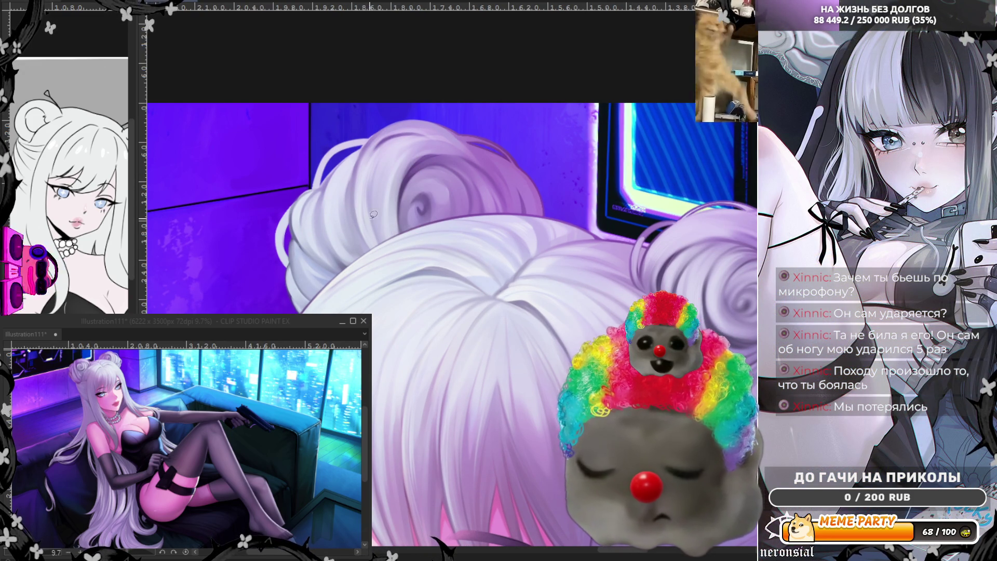
pyautogui.moveTo(350, 263)
pyautogui.mouseDown()
pyautogui.moveTo(414, 118)
pyautogui.moveTo(473, 129)
pyautogui.moveTo(537, 194)
pyautogui.moveTo(539, 210)
pyautogui.moveTo(462, 206)
pyautogui.moveTo(363, 255)
pyautogui.mouseUp()
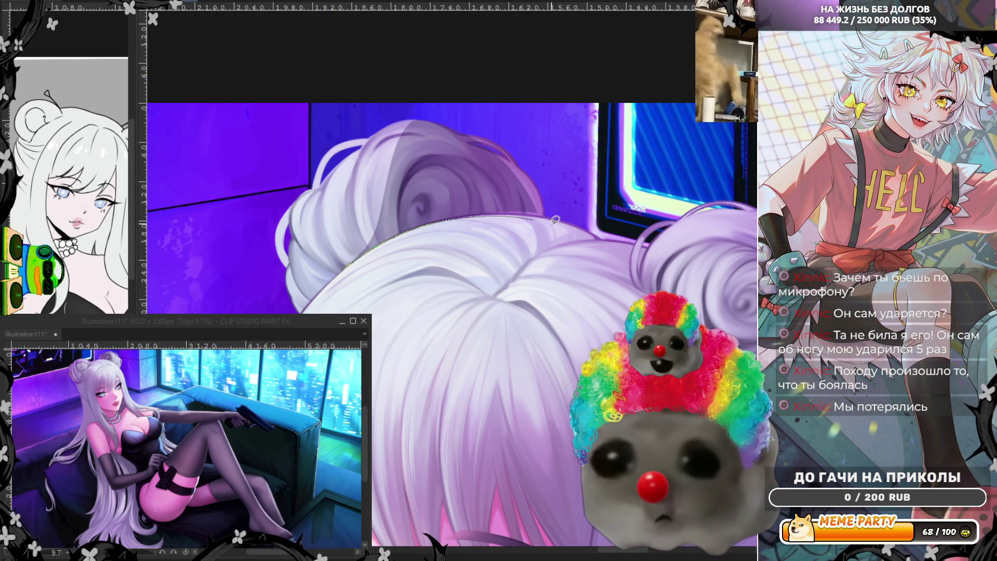
pyautogui.moveTo(541, 163); pyautogui.dragTo(422, 183)
pyautogui.moveTo(347, 262)
pyautogui.mouseDown()
pyautogui.moveTo(390, 238)
pyautogui.moveTo(516, 244)
pyautogui.moveTo(528, 263)
pyautogui.moveTo(646, 289)
pyautogui.mouseUp()
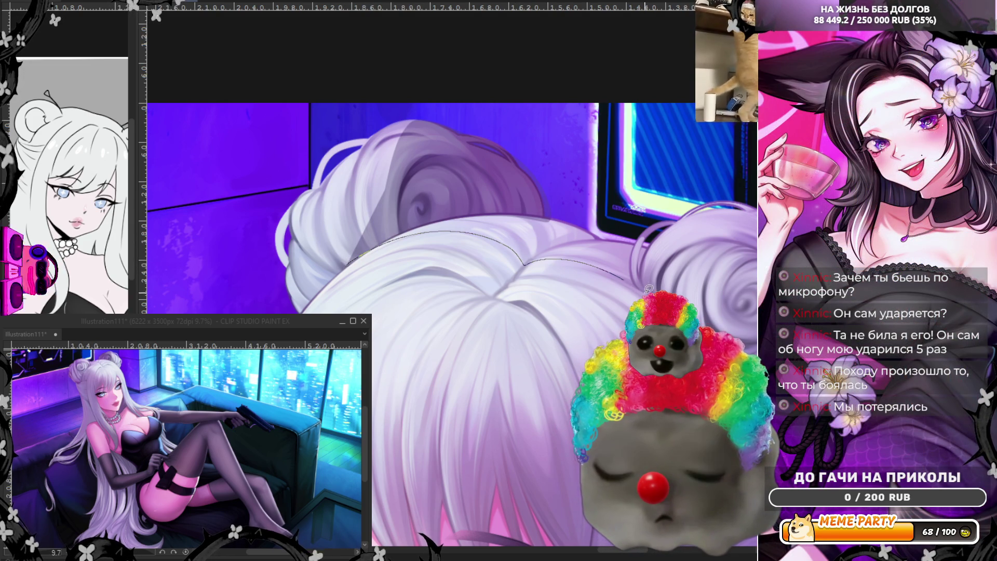
pyautogui.moveTo(622, 249); pyautogui.dragTo(560, 239)
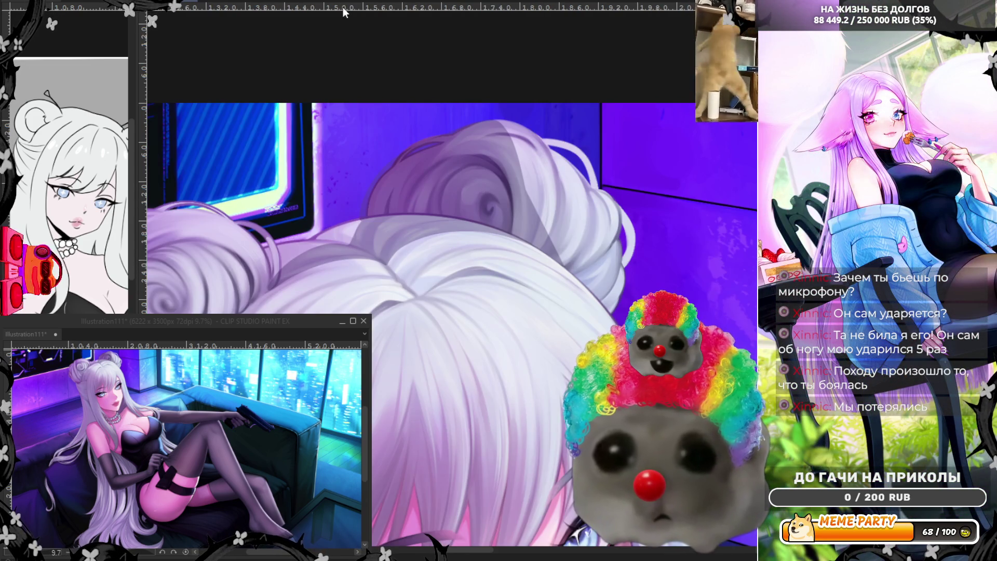
pyautogui.press('h')
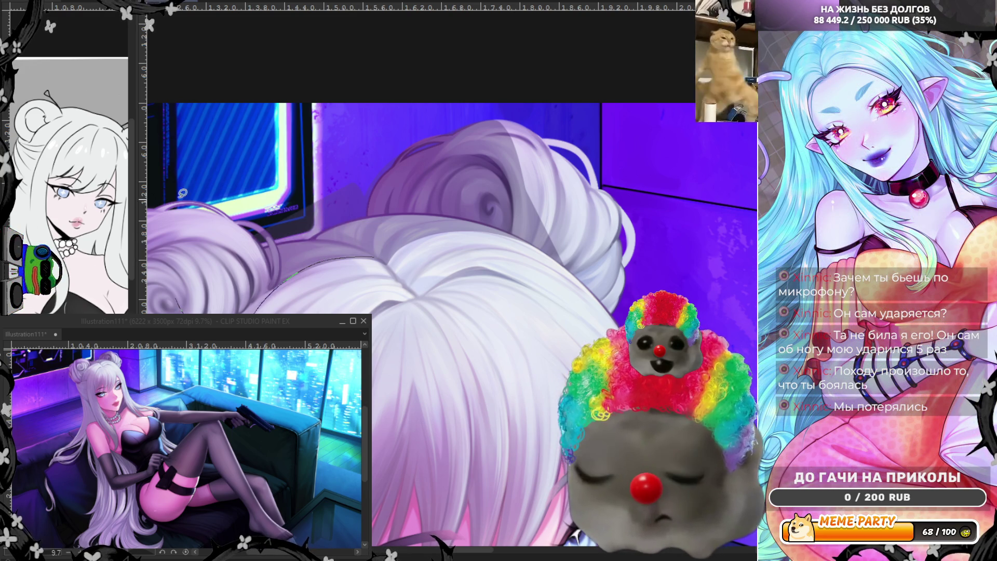
# Step: Lasso-fill the underside of the left hair bun with a darker shadow tone, then unflip the view
pyautogui.moveTo(171, 204); pyautogui.dragTo(321, 150)
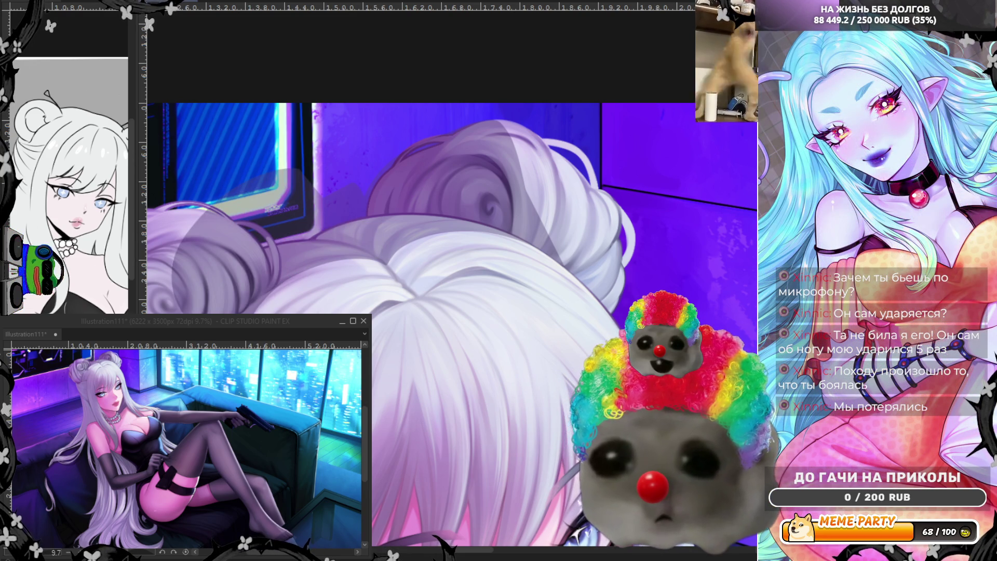
pyautogui.scroll(-3, 554, 192)
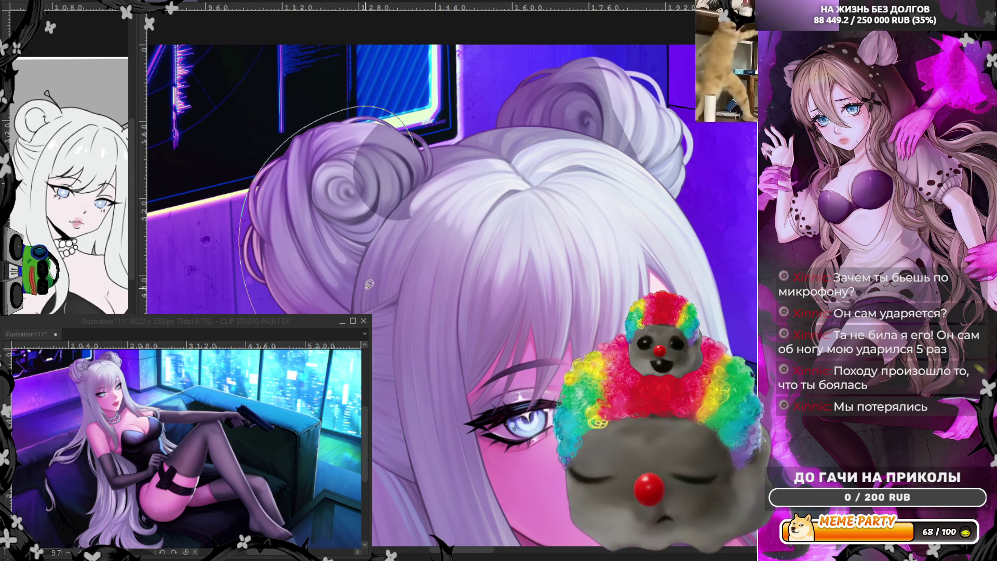
pyautogui.moveTo(424, 177); pyautogui.dragTo(435, 211)
pyautogui.moveTo(461, 289)
pyautogui.mouseDown()
pyautogui.moveTo(438, 452)
pyautogui.moveTo(395, 513)
pyautogui.moveTo(301, 311)
pyautogui.mouseUp()
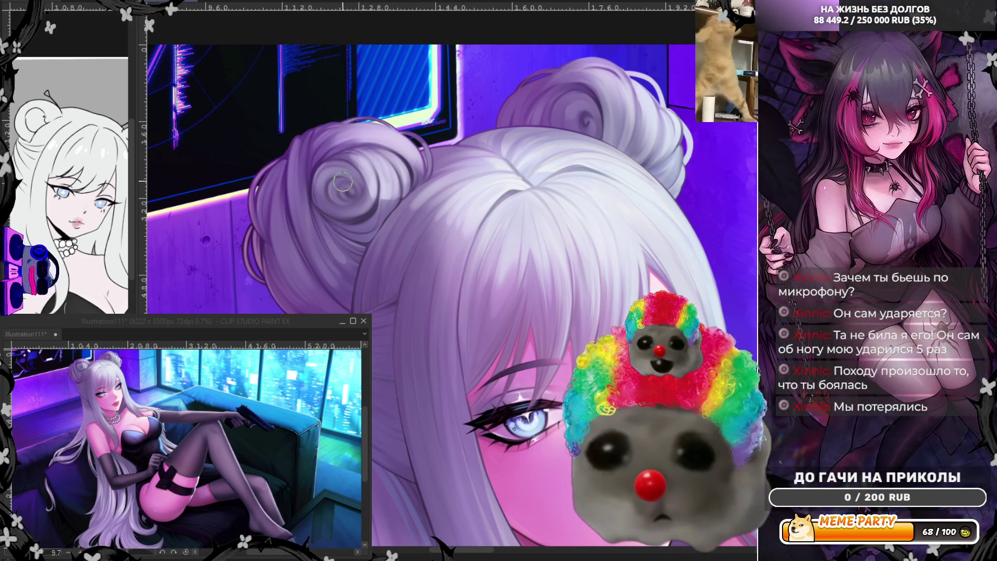
pyautogui.press('h')
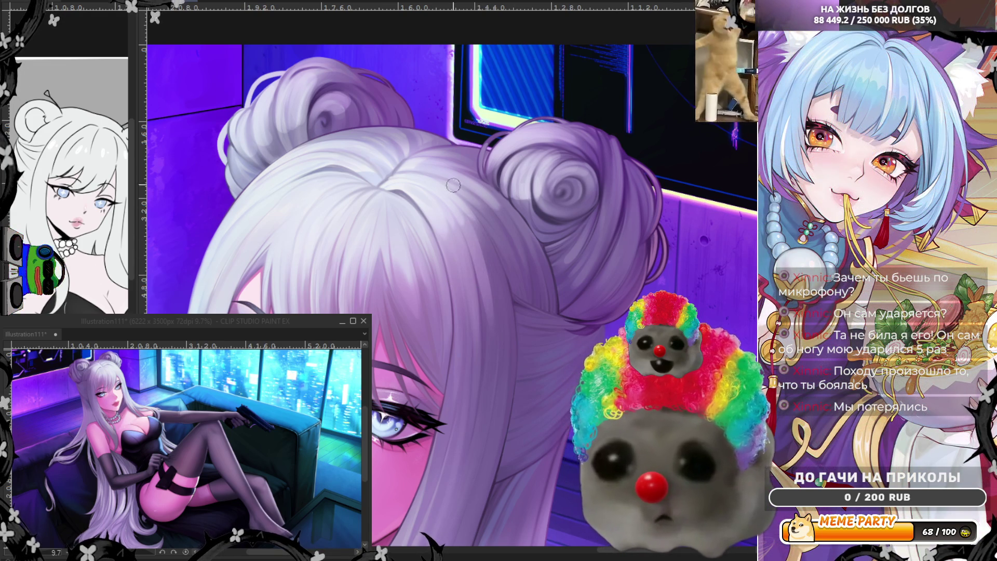
# Step: Paint a light highlight strand down the hair, redoing it until it looks right
pyautogui.moveTo(471, 225); pyautogui.dragTo(494, 335)
pyautogui.hotkey('ctrl', 'z')
pyautogui.moveTo(464, 213); pyautogui.dragTo(490, 315)
pyautogui.hotkey('ctrl', 'z')
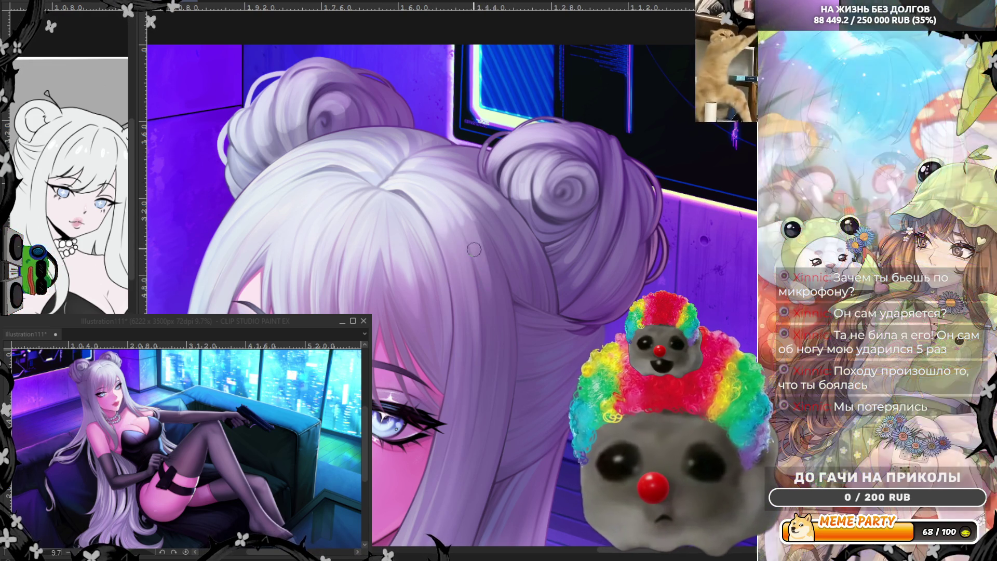
pyautogui.moveTo(464, 218); pyautogui.dragTo(491, 303)
# Step: Add more light strands across the top hair, mirror the canvas, and lay a darker shading stroke
pyautogui.moveTo(460, 201); pyautogui.dragTo(494, 285)
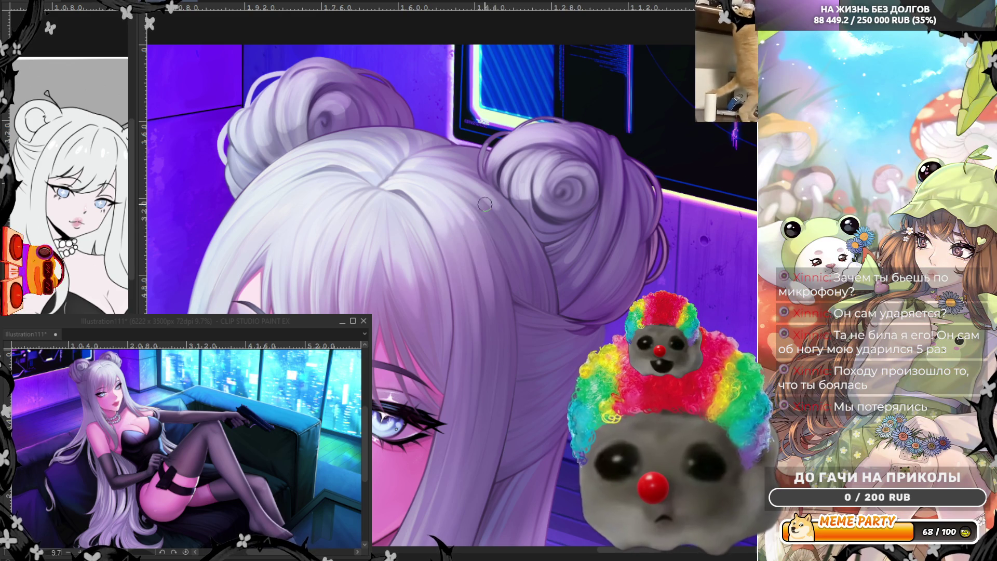
pyautogui.moveTo(448, 178)
pyautogui.mouseDown()
pyautogui.moveTo(507, 251)
pyautogui.moveTo(511, 283)
pyautogui.mouseUp()
pyautogui.hotkey('ctrl', 'z')
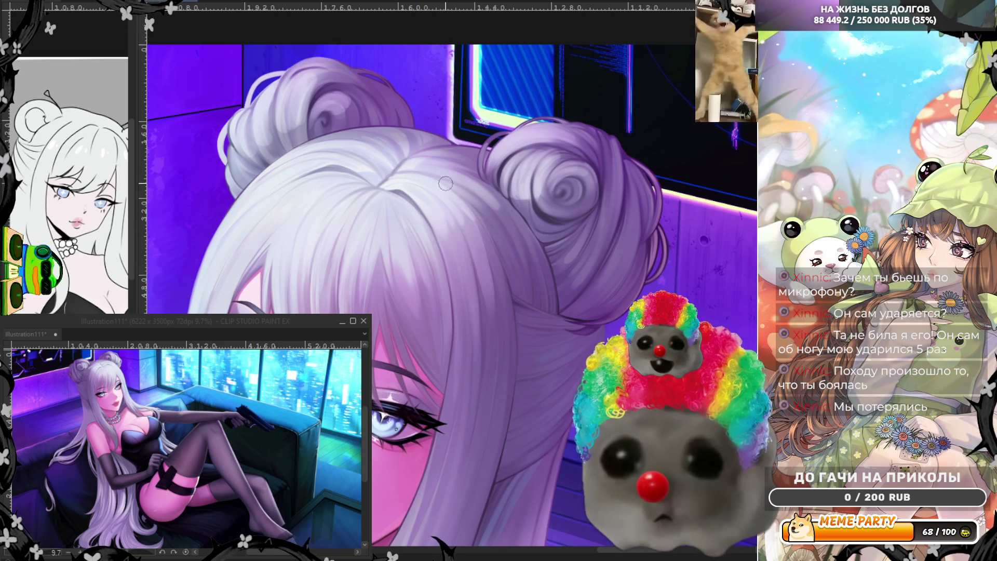
pyautogui.moveTo(493, 186); pyautogui.dragTo(526, 277)
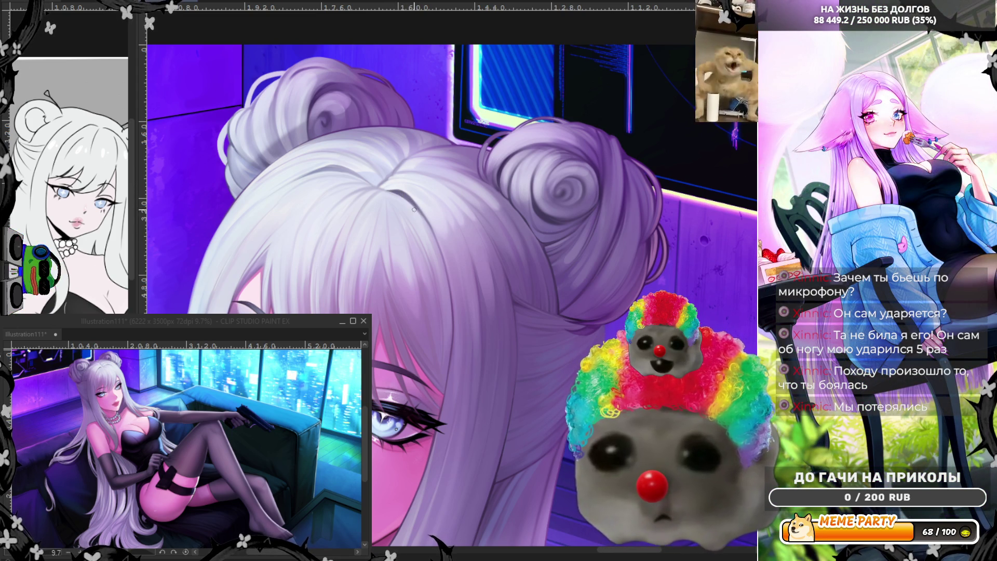
pyautogui.press('h')
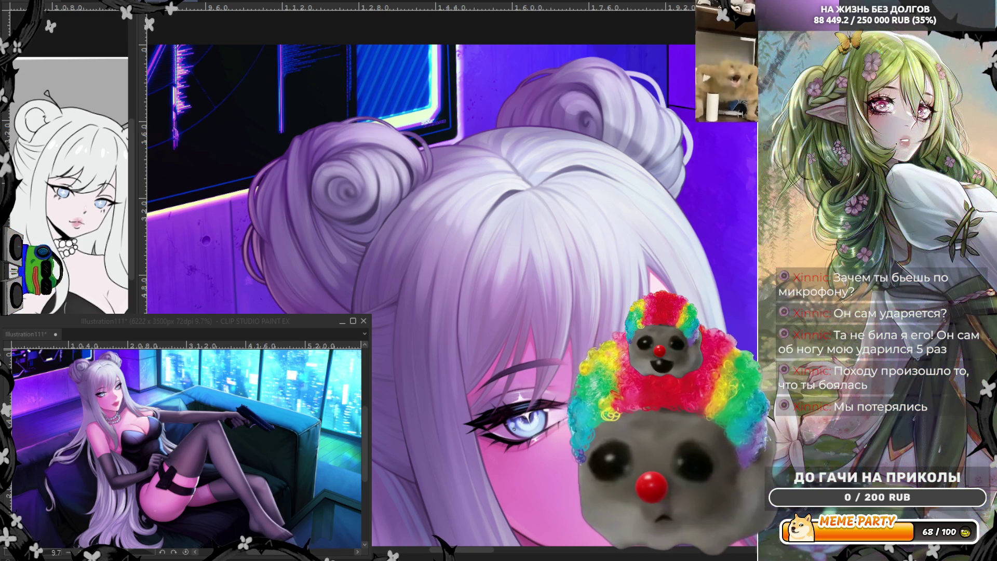
pyautogui.moveTo(467, 388); pyautogui.dragTo(535, 268)
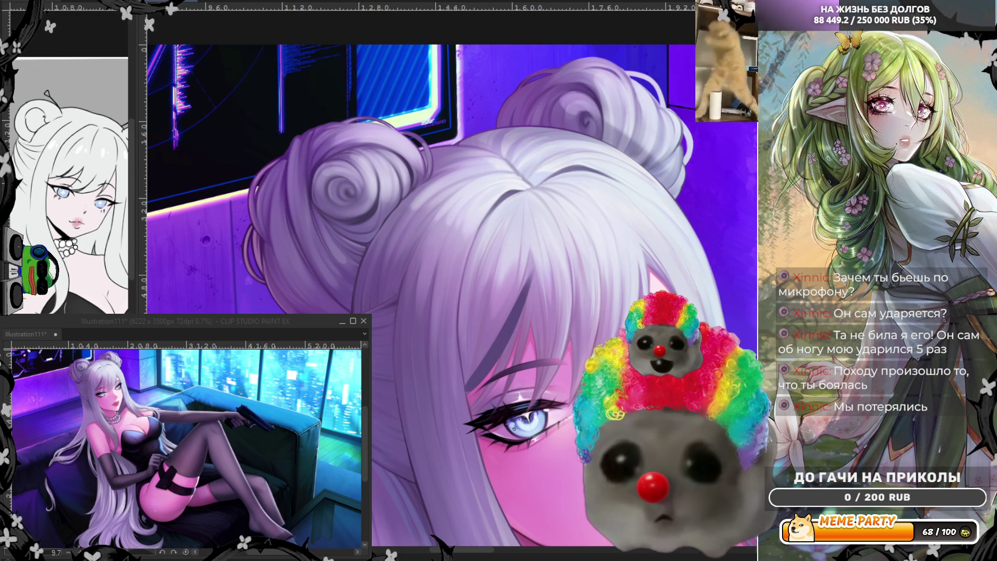
# Step: Undo the dark shading stroke on the hair and flip the canvas back to normal
pyautogui.hotkey('ctrl', 'z')
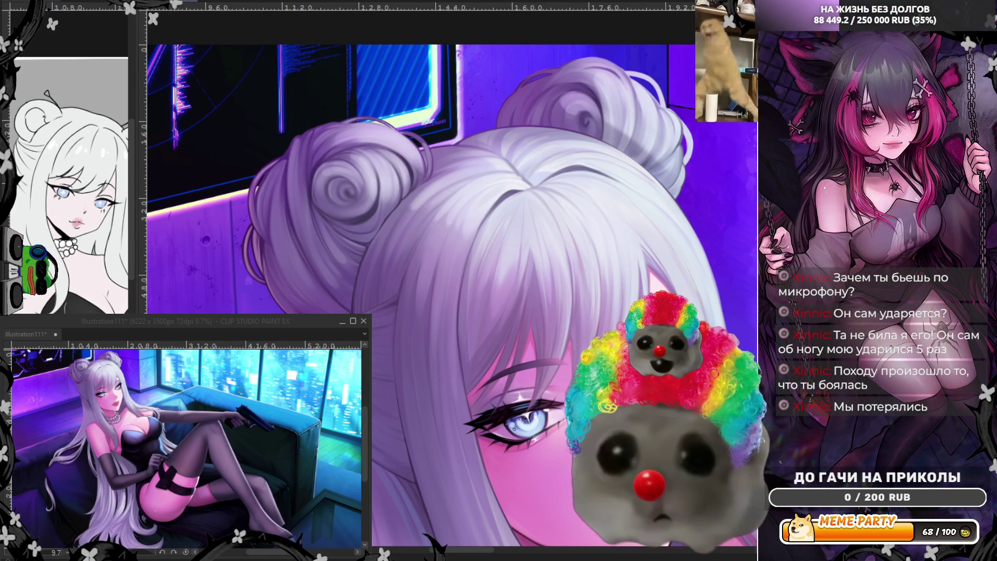
pyautogui.press('h')
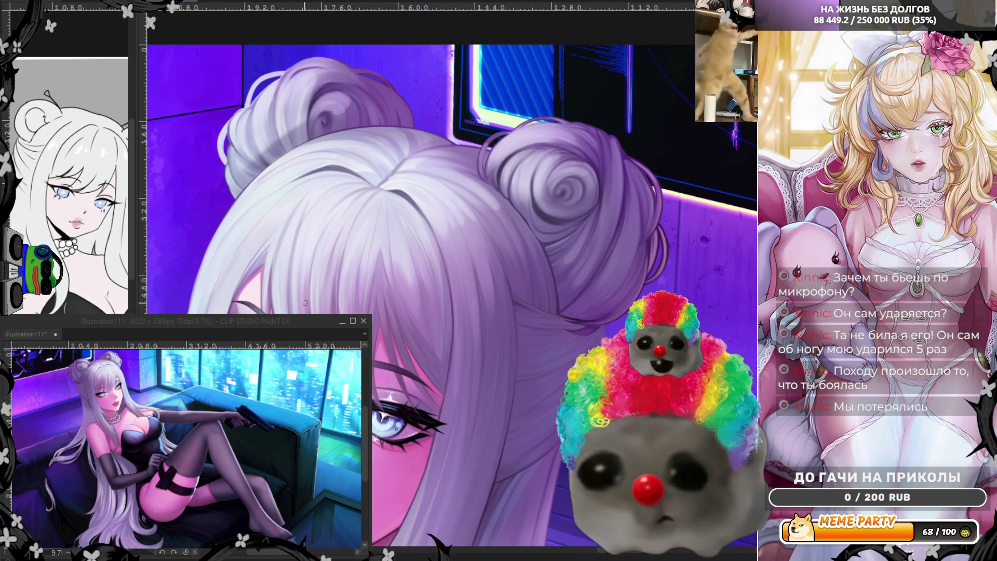
# Step: Zoom out, then back in on the face, and mirror the canvas to review the face and buns
pyautogui.hotkey('ctrl', '-')
pyautogui.hotkey('ctrl', '-')
pyautogui.hotkey('ctrl', '-')
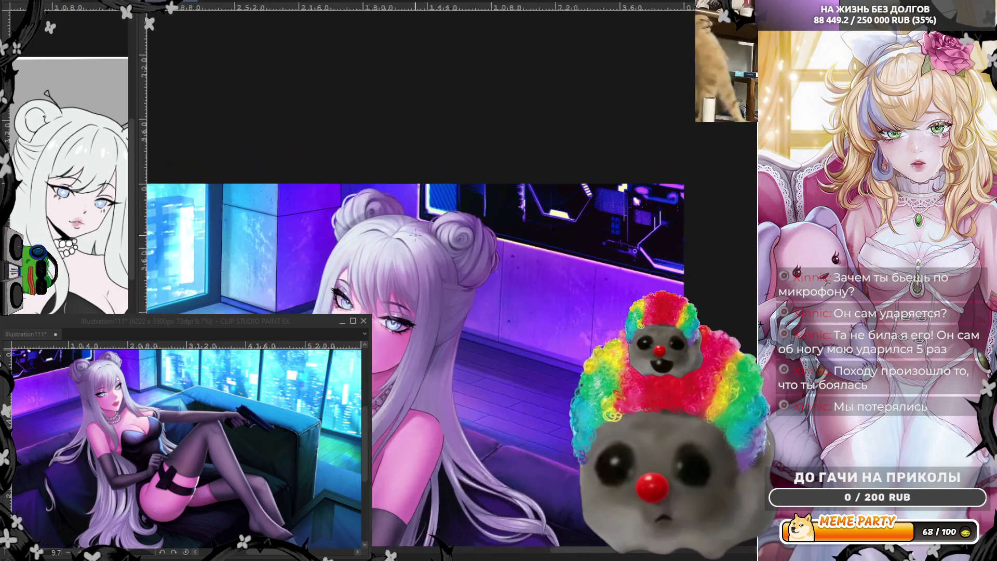
pyautogui.scroll(3, 411, 356)
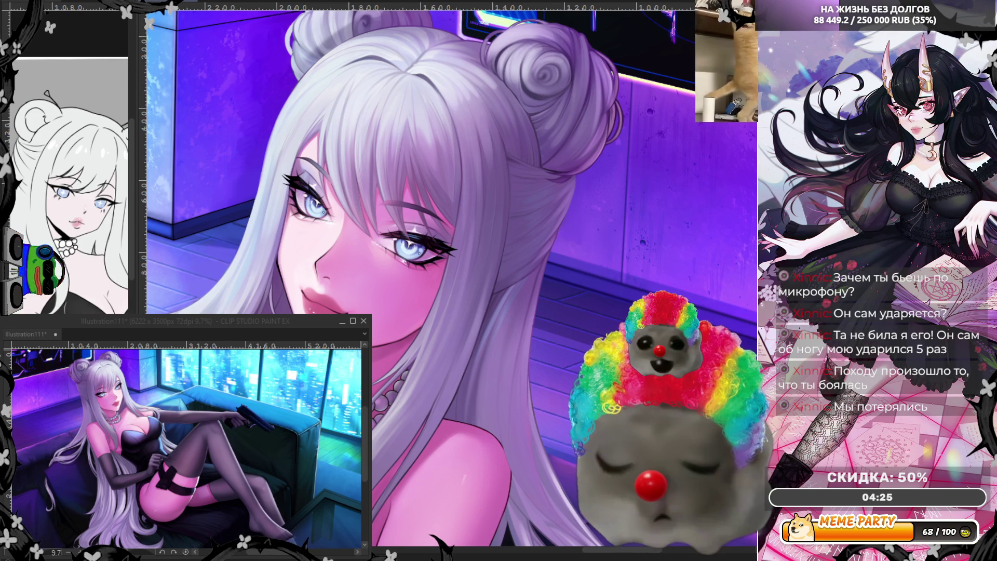
pyautogui.press('h')
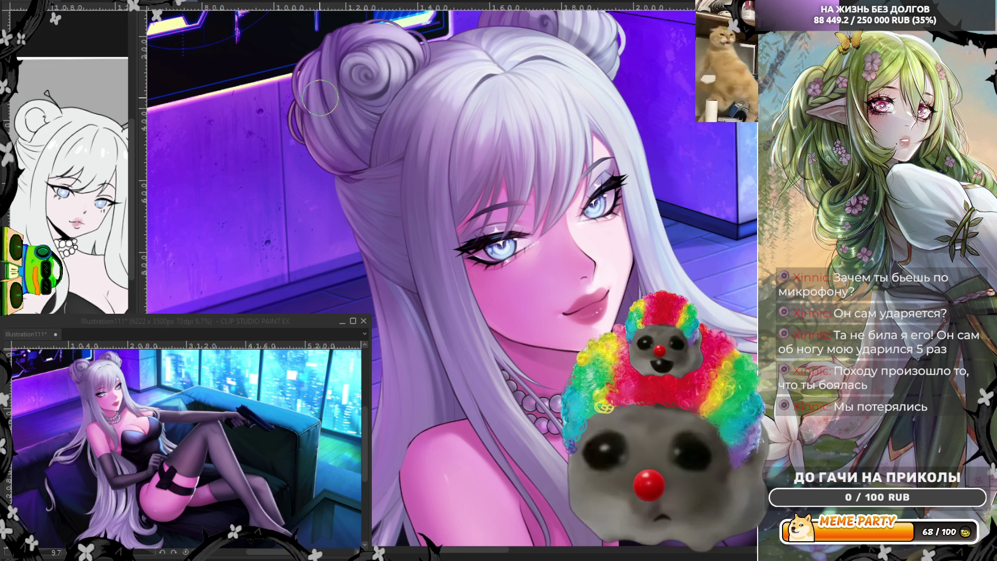
pyautogui.scroll(-5, 466, 176)
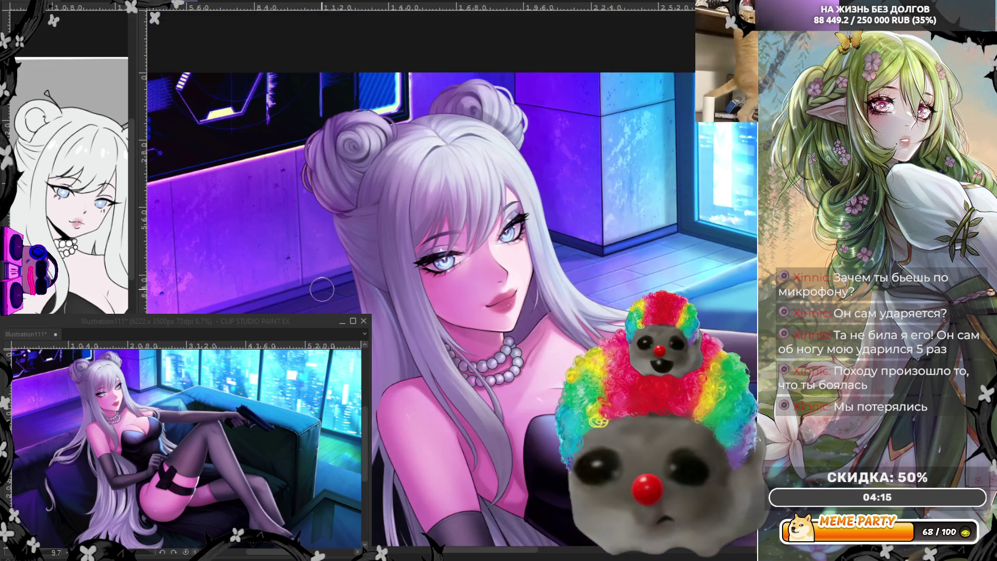
pyautogui.scroll(3, 466, 177)
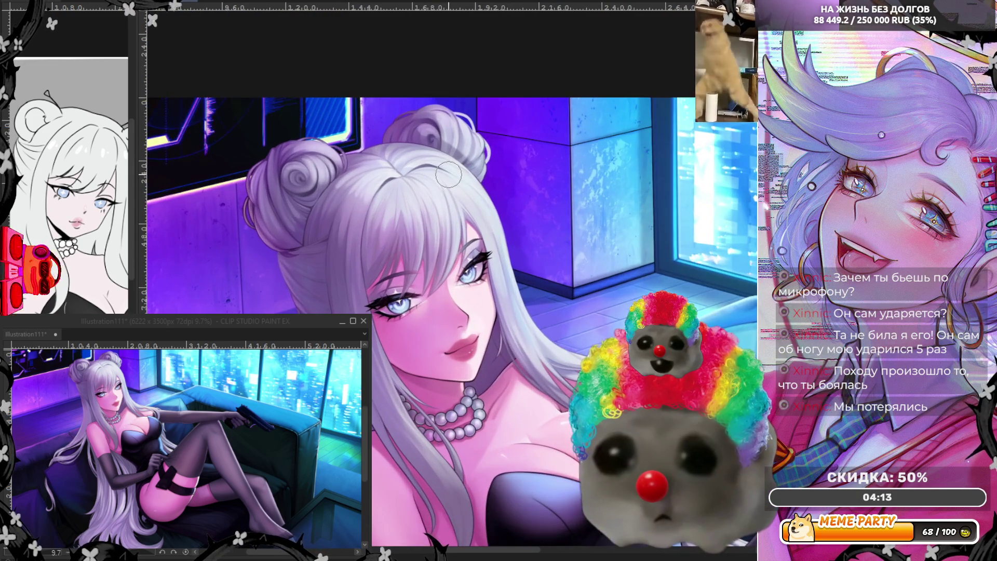
pyautogui.scroll(2, 449, 175)
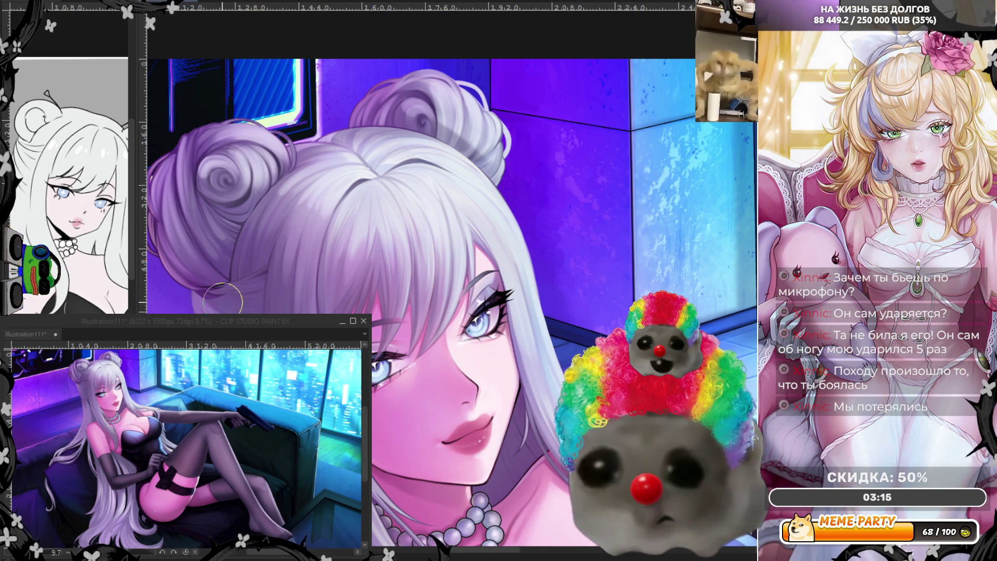
pyautogui.scroll(-3, 370, 128)
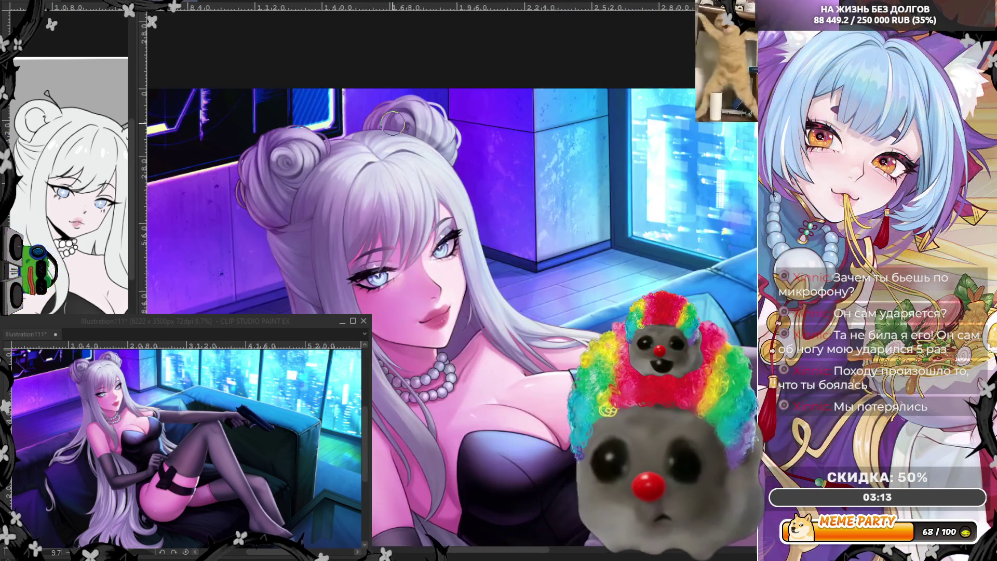
pyautogui.scroll(2, 370, 128)
pyautogui.scroll(1, 369, 128)
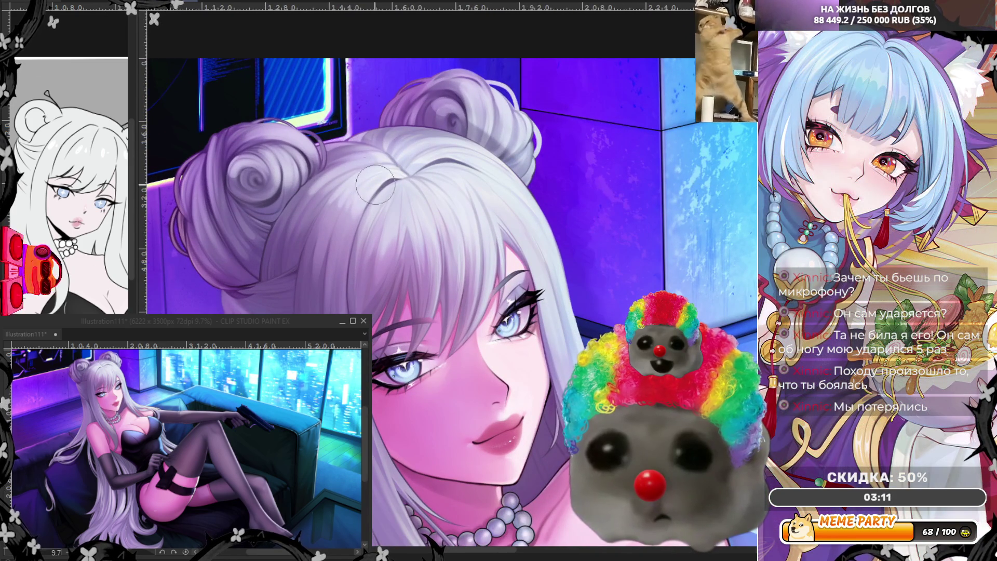
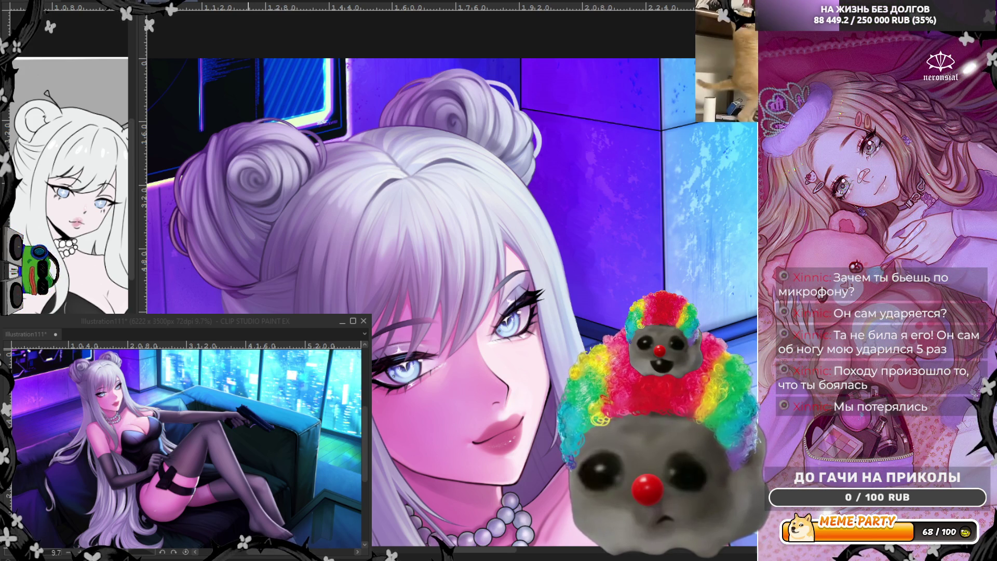
# Step: Slightly brighten the crown of the woman's white hair with the view centred on her face
pyautogui.scroll(-4, 386, 318)
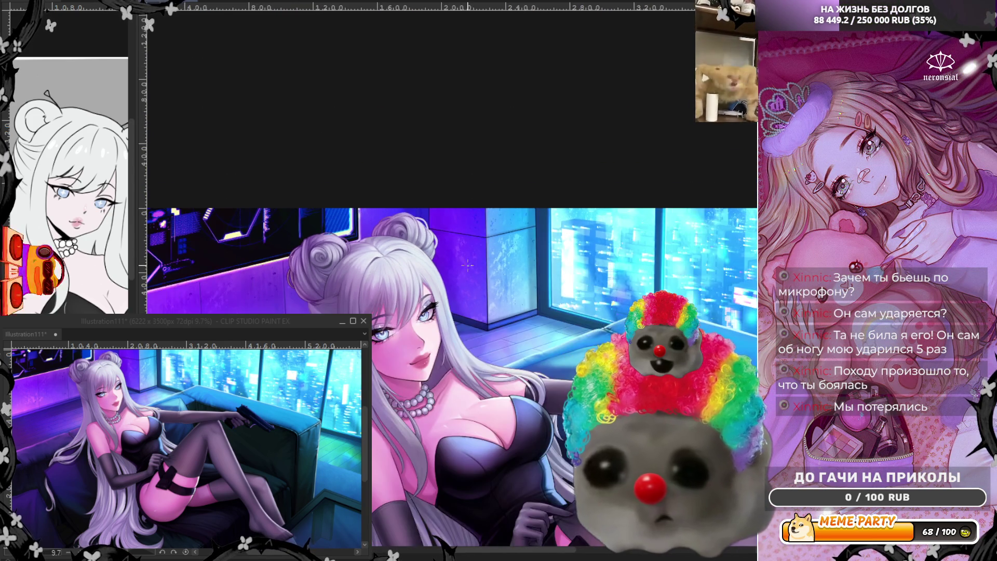
pyautogui.scroll(2, 389, 317)
pyautogui.scroll(2, 388, 317)
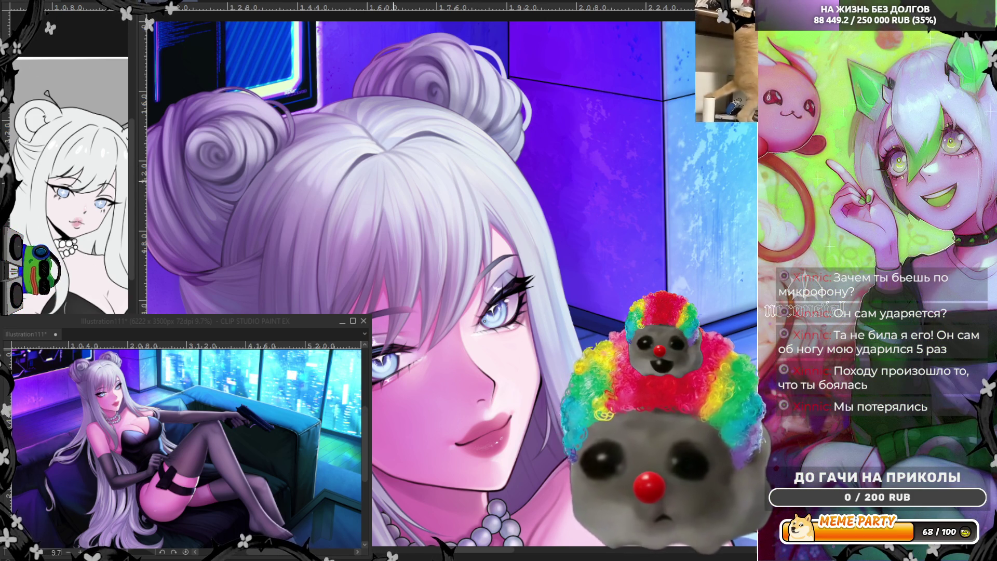
pyautogui.scroll(2, 446, 286)
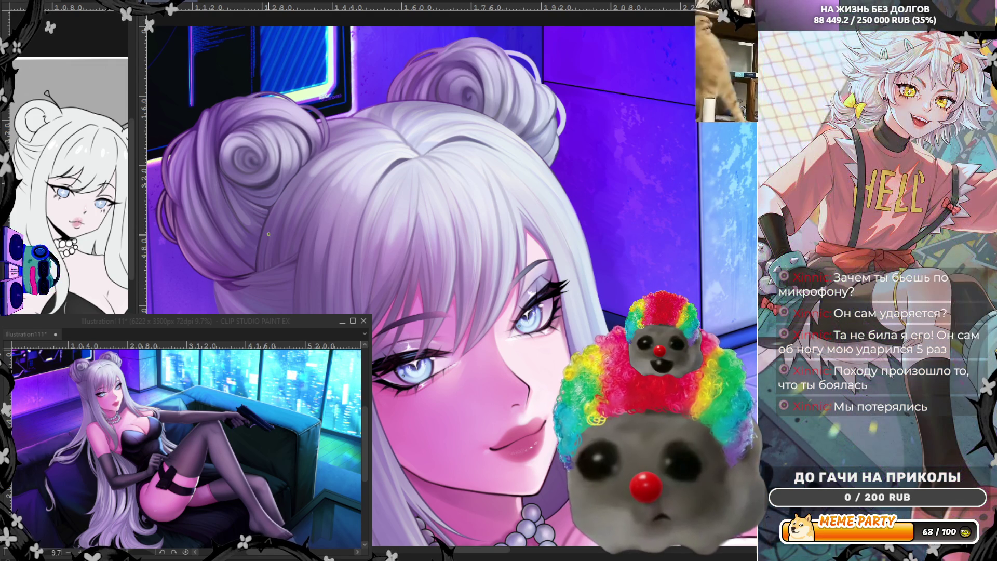
pyautogui.scroll(-2, 551, 196)
pyautogui.moveTo(550, 195); pyautogui.dragTo(537, 189)
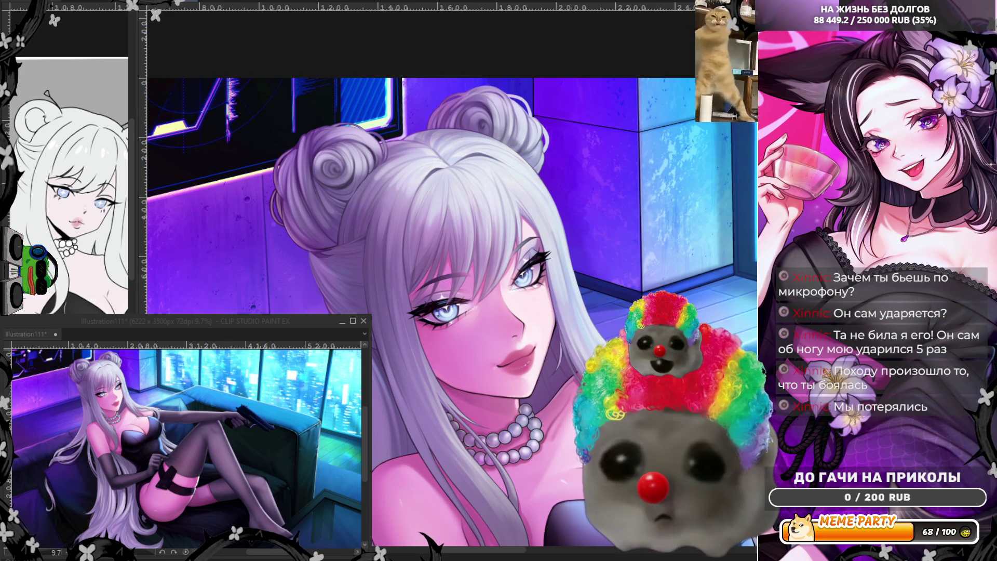
pyautogui.scroll(-2, 358, 214)
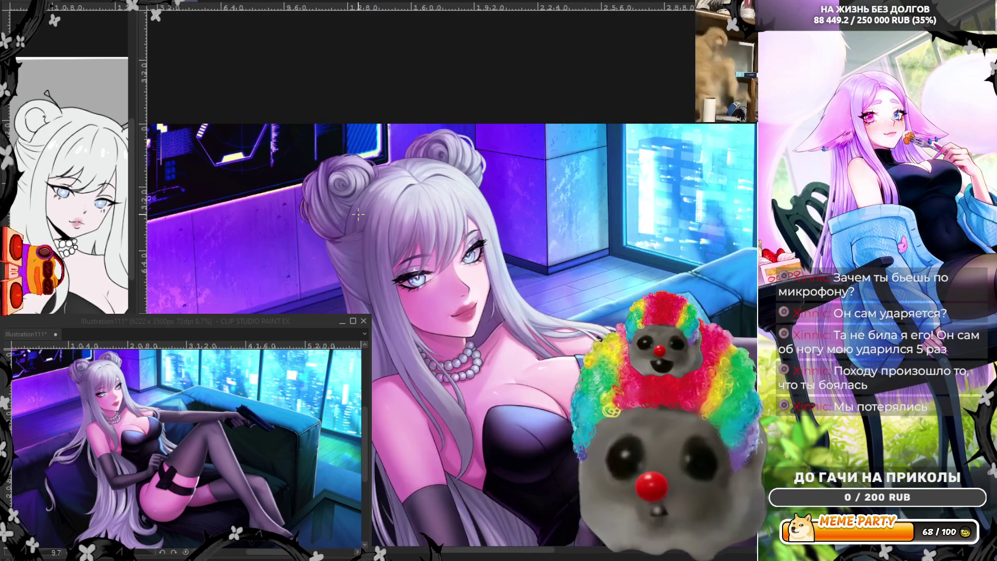
pyautogui.scroll(2, 530, 472)
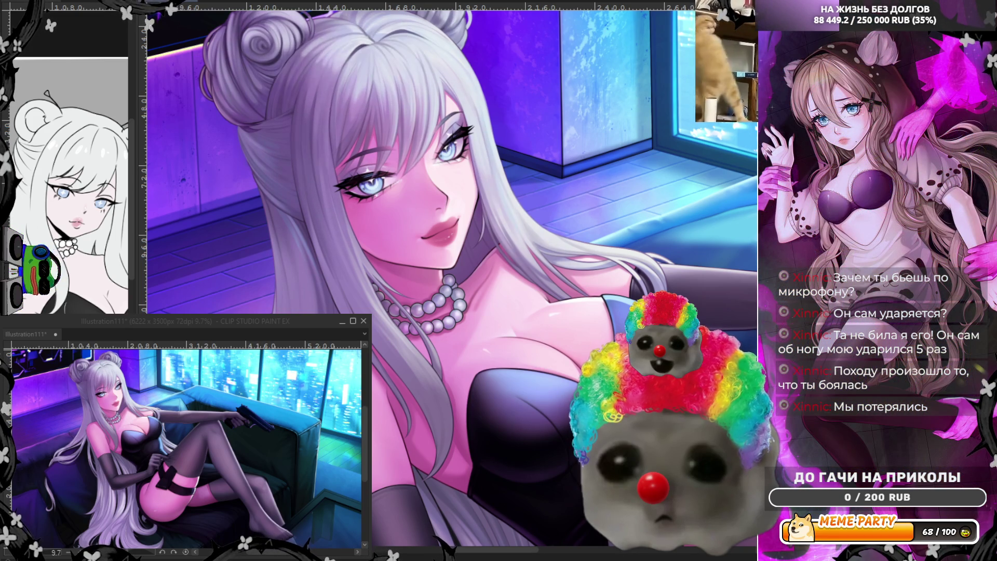
pyautogui.hotkey('ctrl', 'z')
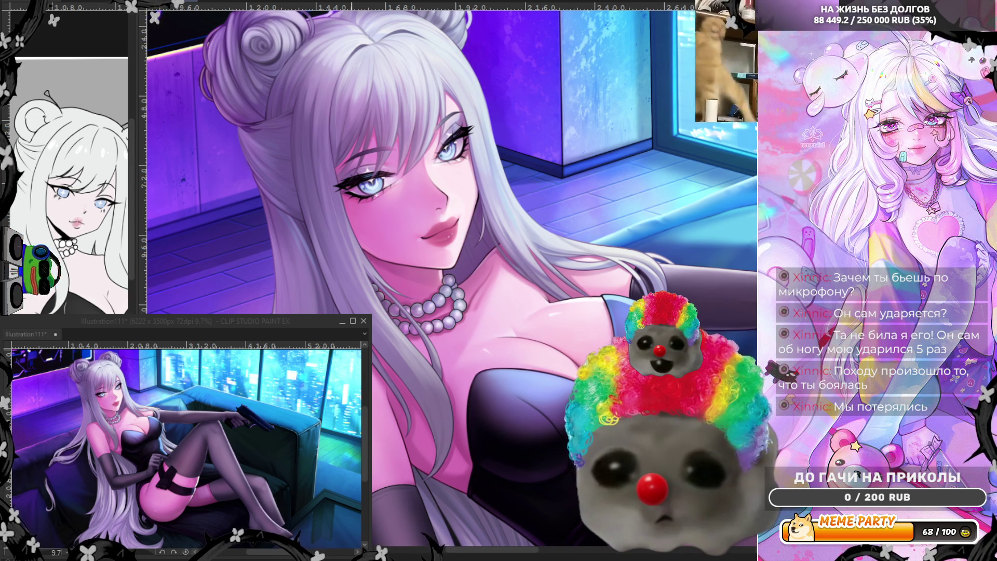
pyautogui.scroll(5, 400, 304)
pyautogui.scroll(-3, 400, 304)
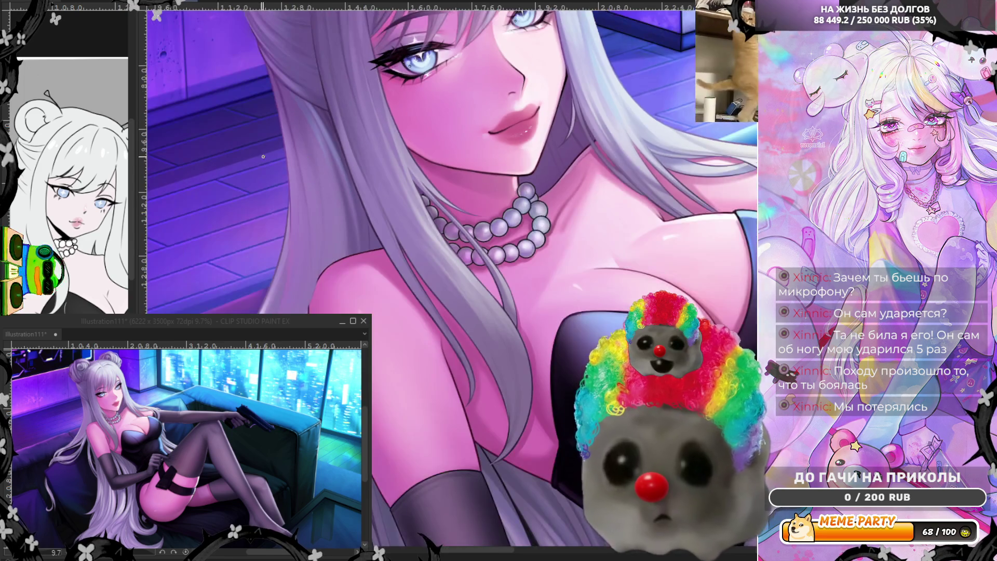
pyautogui.scroll(3, 423, 201)
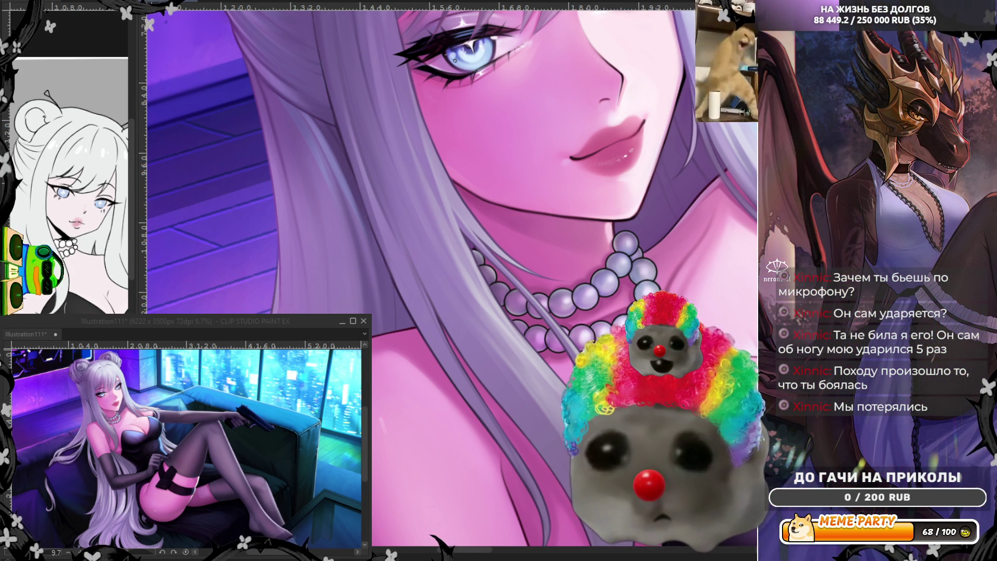
# Step: Mirror the view to check, then paint two faint dark strands along the hair with a larger brush
pyautogui.press('h')
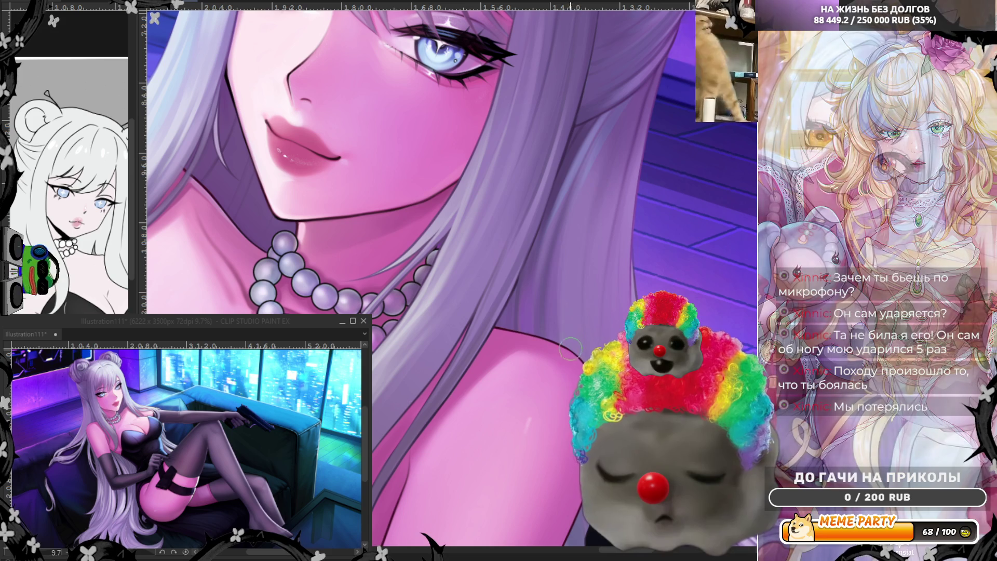
pyautogui.press('e')
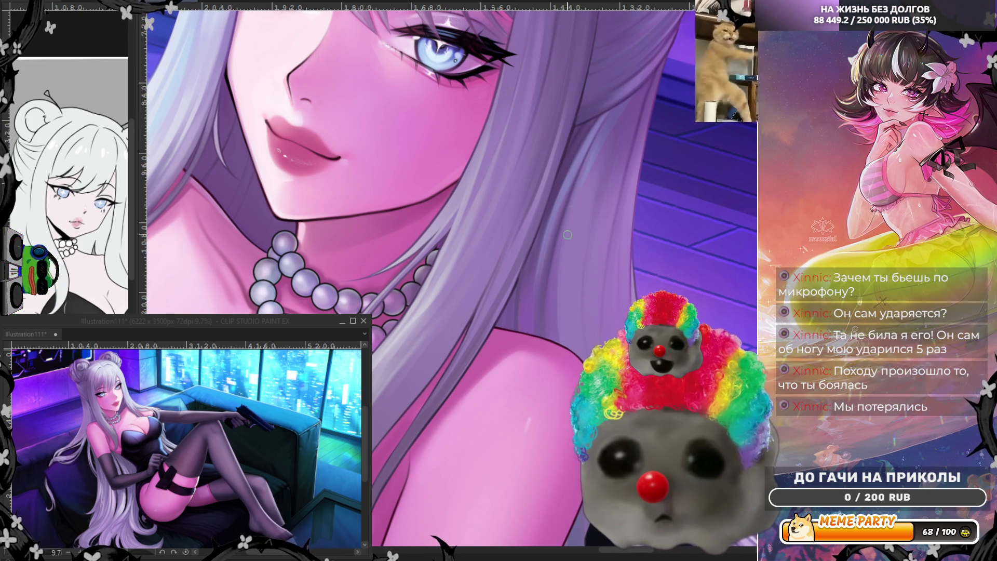
pyautogui.moveTo(592, 152); pyautogui.dragTo(550, 300)
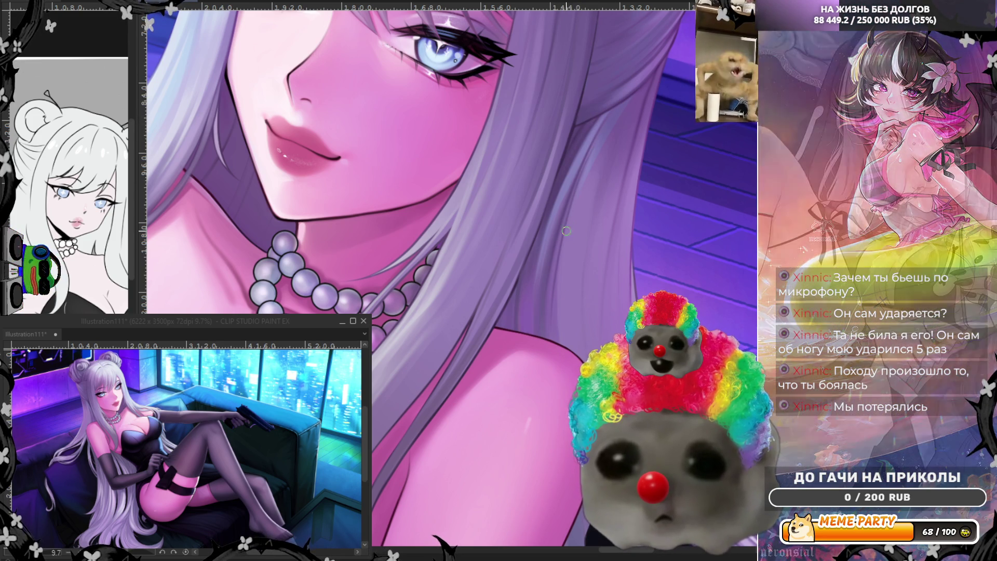
pyautogui.moveTo(558, 295); pyautogui.dragTo(557, 254)
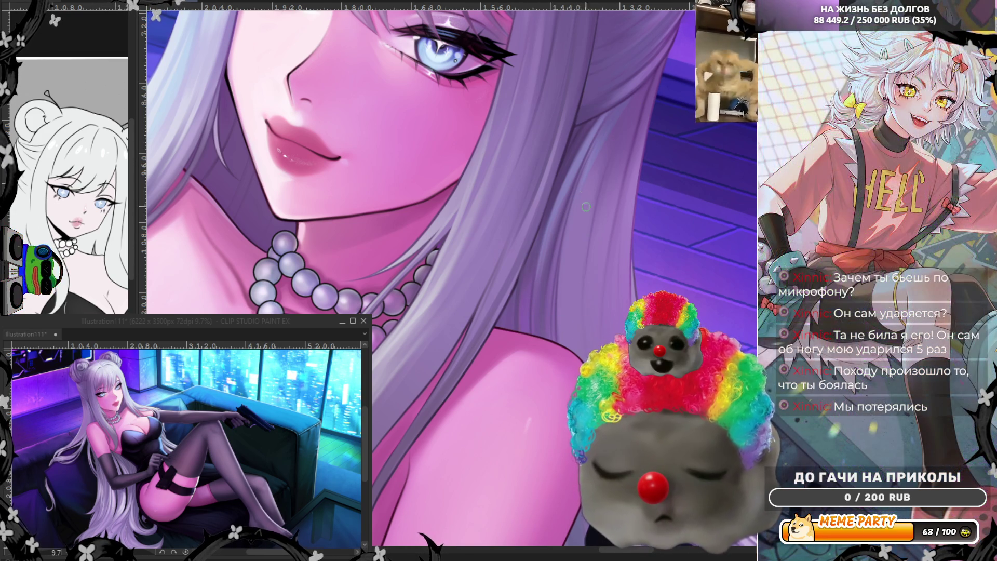
pyautogui.scroll(-2, 582, 188)
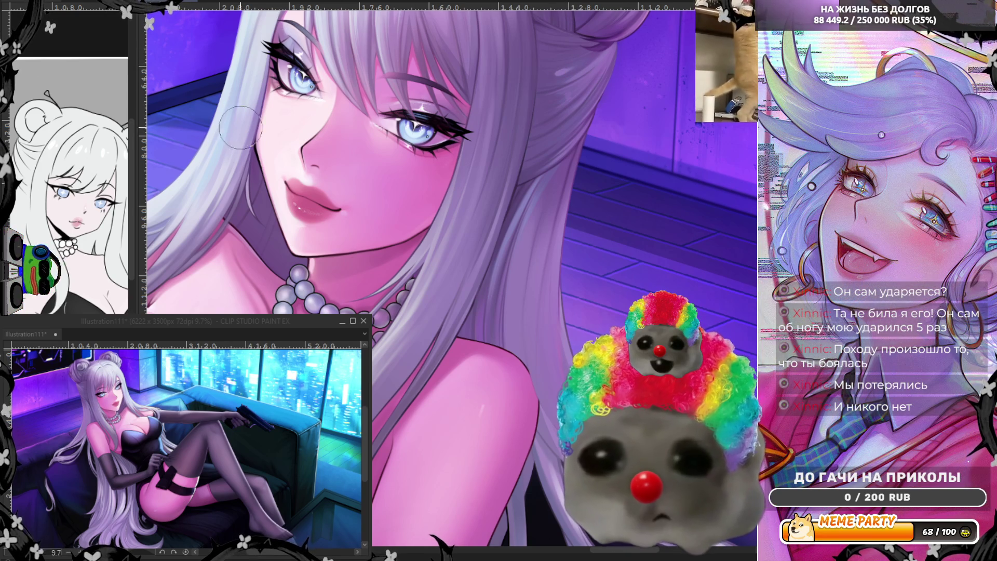
# Step: Set the brush to a medium size and zoom in on the hair bun
pyautogui.press('e')
pyautogui.press('b')
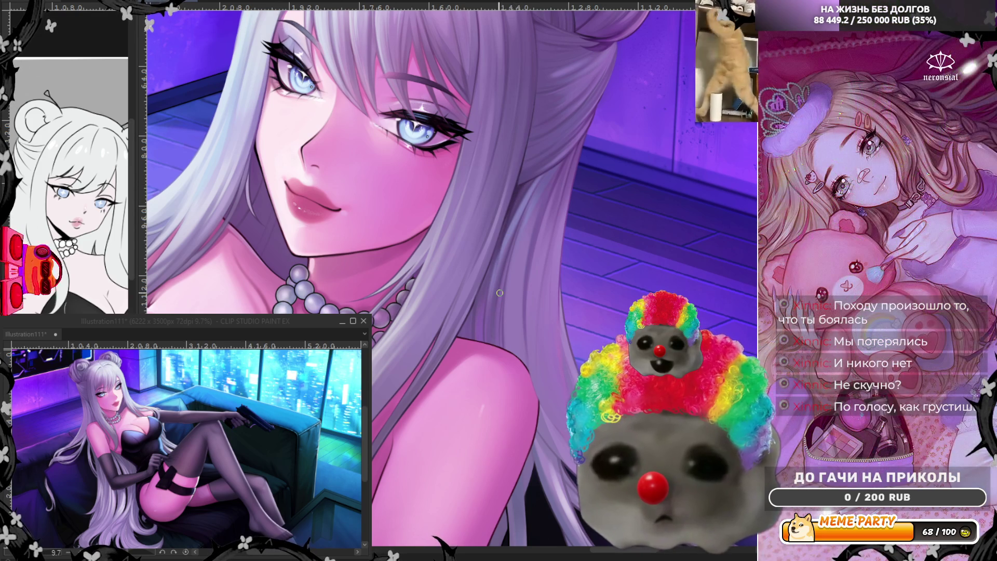
pyautogui.scroll(-5, 499, 293)
pyautogui.scroll(6, 495, 148)
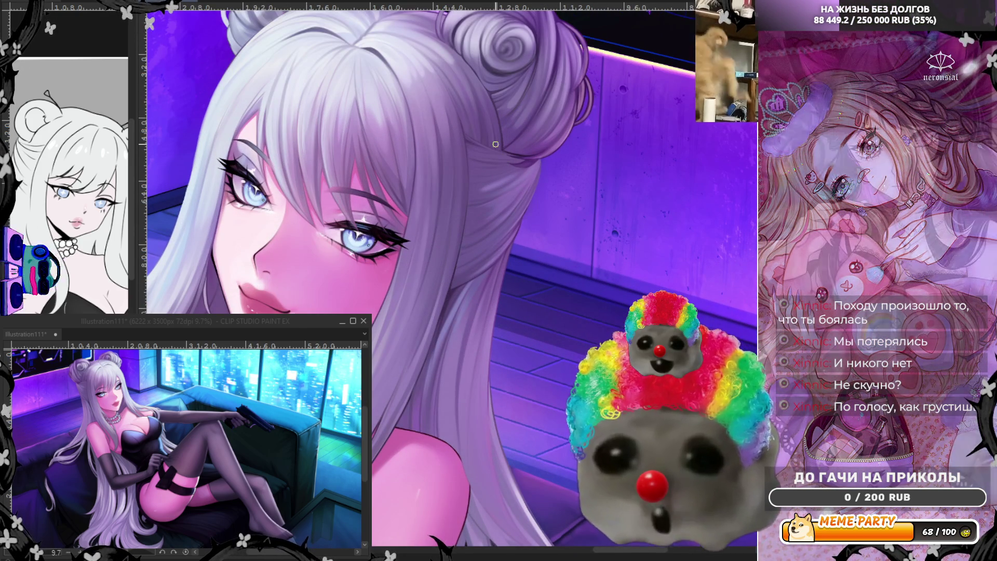
# Step: Zoom in tightly on the hair strands falling over her pale blue eye
pyautogui.scroll(1, 487, 111)
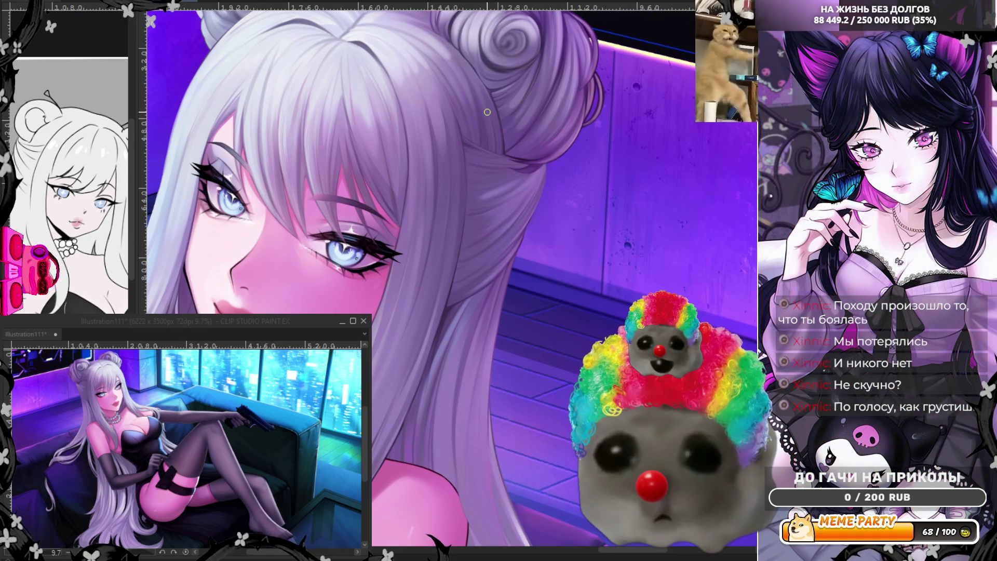
pyautogui.scroll(-4, 480, 113)
pyautogui.scroll(5, 321, 120)
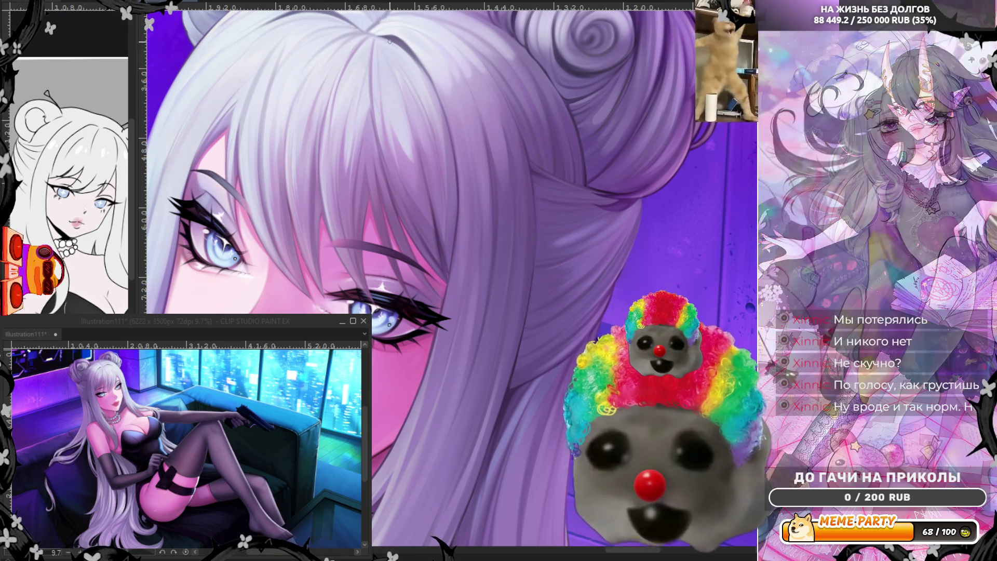
# Step: Zoom out, then zoom back in on the hair crown and both spiral buns
pyautogui.scroll(-2, 511, 315)
pyautogui.scroll(2, 425, 134)
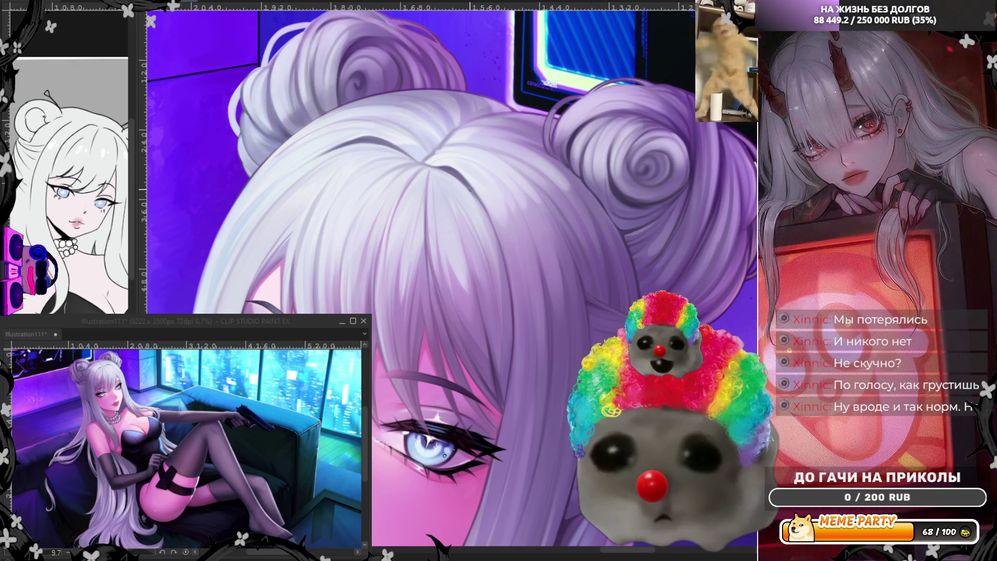
# Step: Paint two thin dark strand lines into the top of the hair, mirroring the canvas in between
pyautogui.moveTo(447, 168); pyautogui.dragTo(474, 202)
pyautogui.press('h')
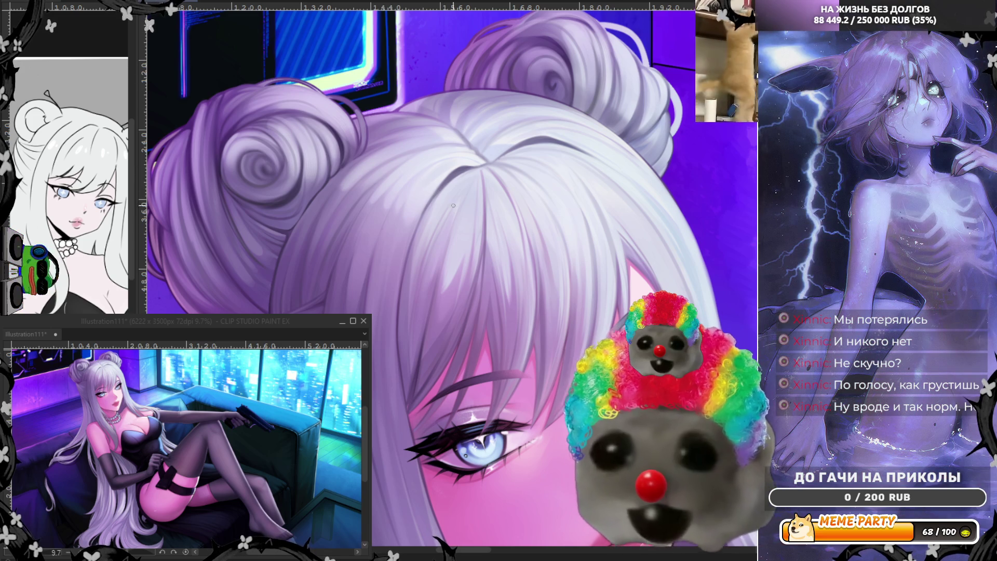
pyautogui.moveTo(439, 192); pyautogui.dragTo(415, 237)
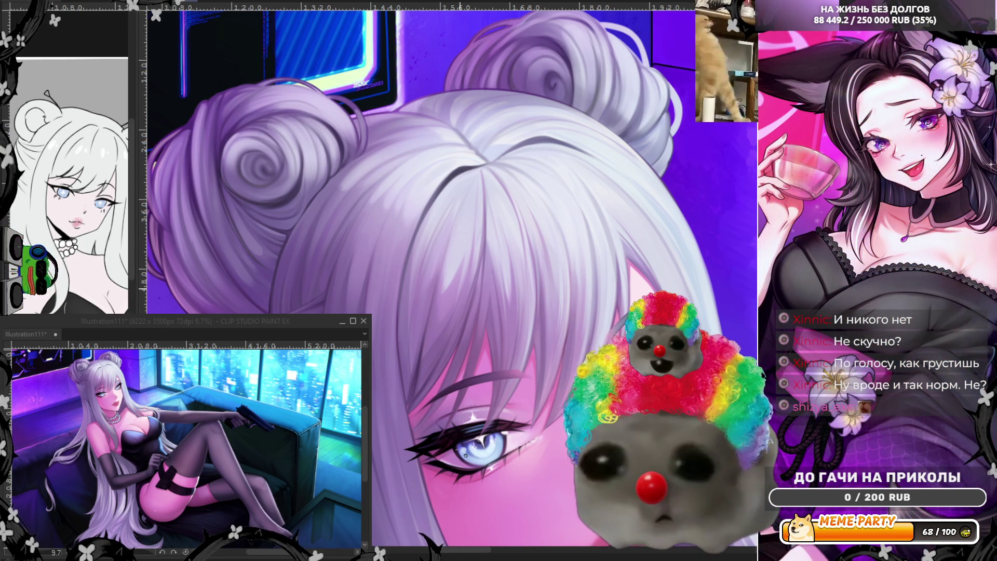
pyautogui.scroll(-3, 443, 214)
pyautogui.scroll(3, 312, 270)
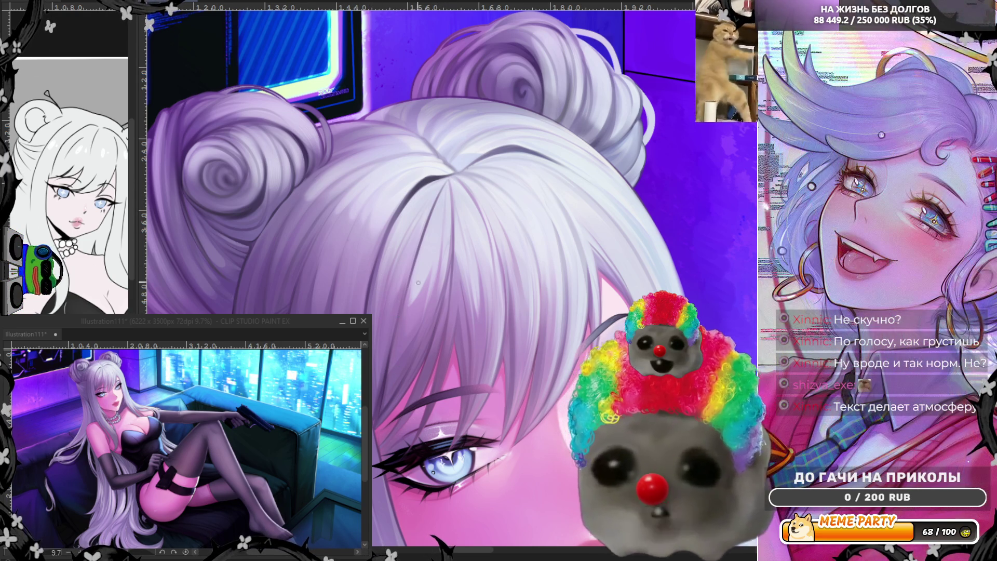
# Step: Undo a faint stroke painted up the hair and return the canvas to normal orientation
pyautogui.moveTo(395, 322); pyautogui.dragTo(430, 224)
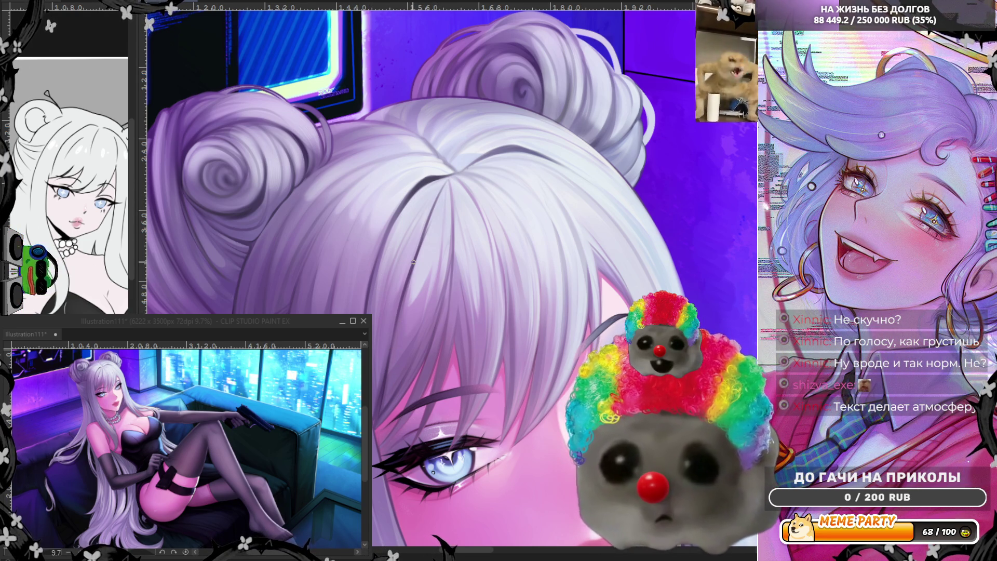
pyautogui.hotkey('ctrl', 'z')
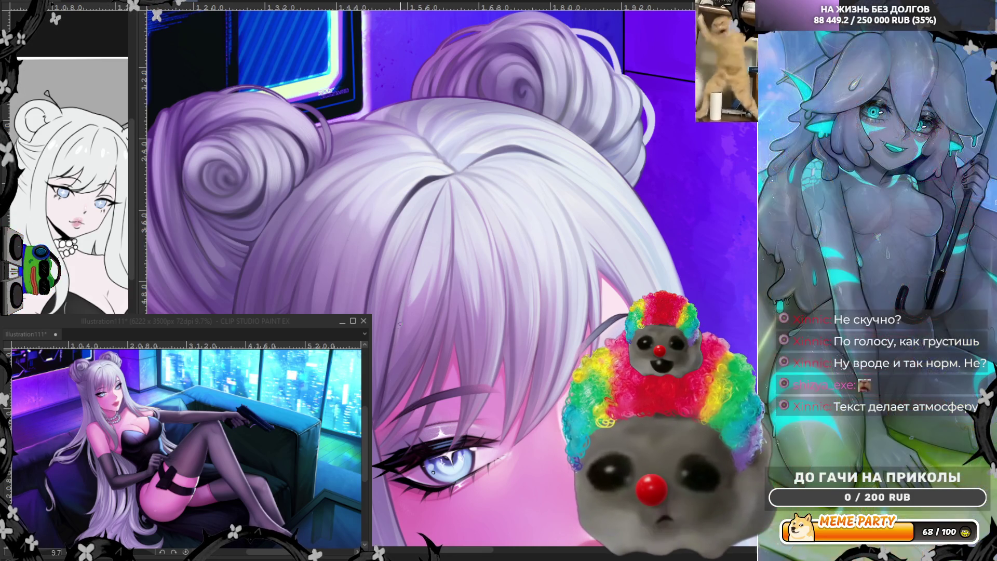
pyautogui.press('h')
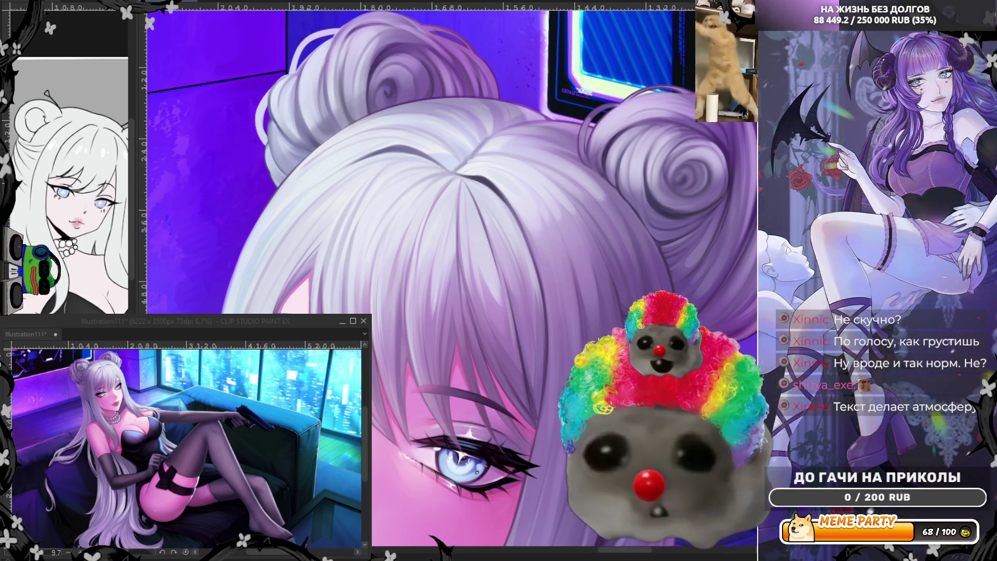
# Step: Mirror the canvas twice to check proportions, then darken the hair-part line at the crown
pyautogui.press('h')
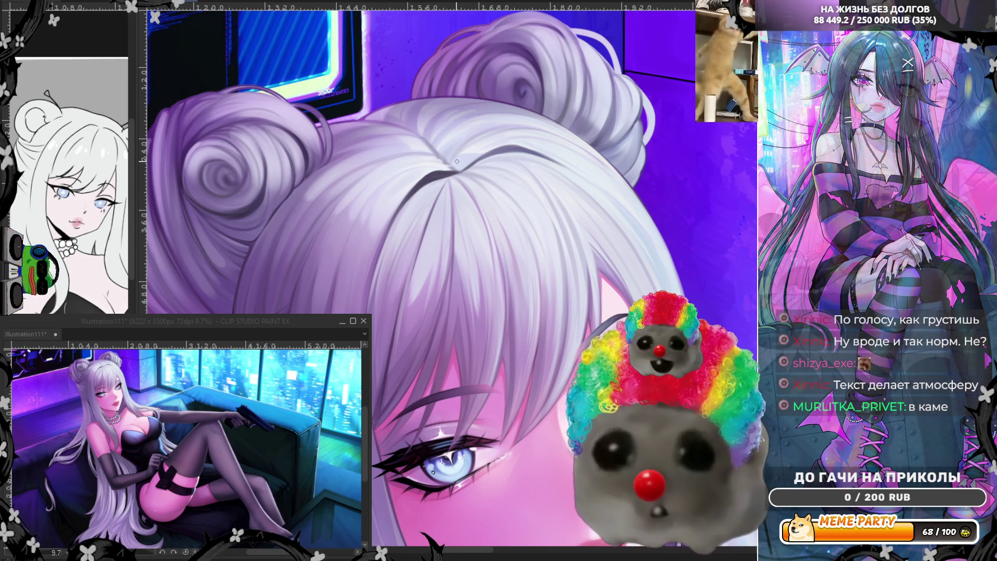
pyautogui.press('h')
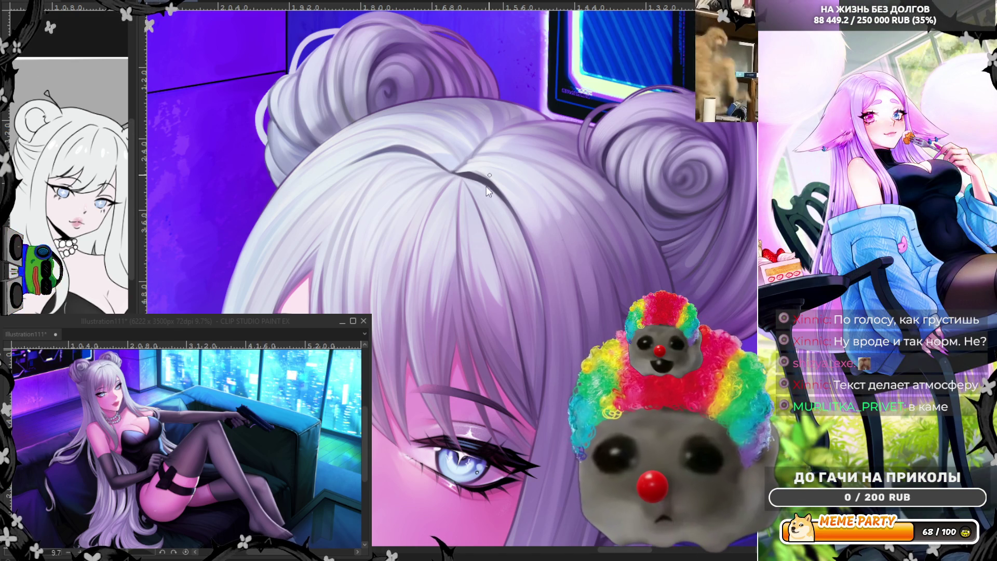
pyautogui.moveTo(490, 175); pyautogui.dragTo(483, 184)
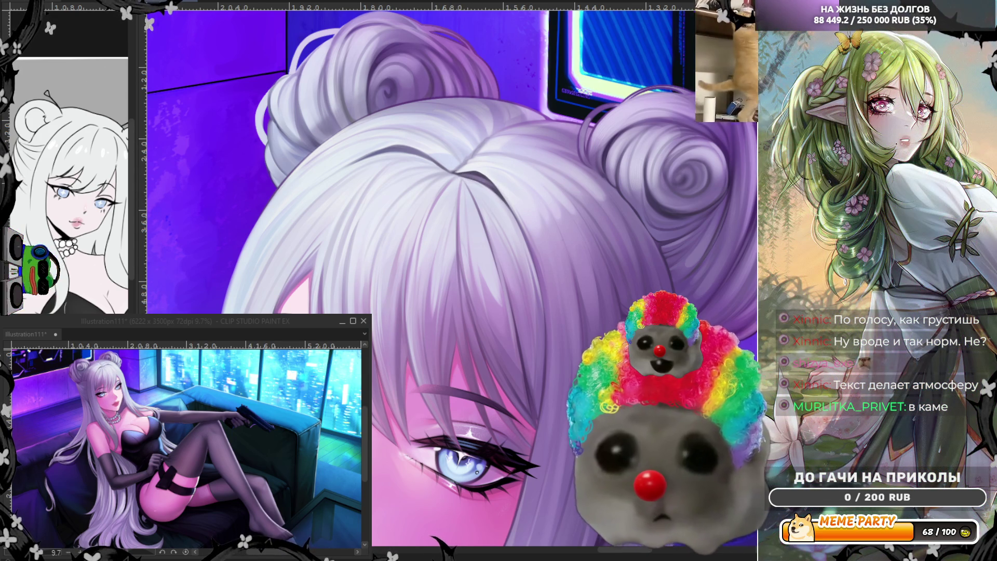
# Step: Unmirror the canvas, draw a dark line along the crown's hair part, then mirror again to check
pyautogui.press('h')
pyautogui.moveTo(457, 173)
pyautogui.mouseDown()
pyautogui.moveTo(502, 149)
pyautogui.moveTo(523, 150)
pyautogui.mouseUp()
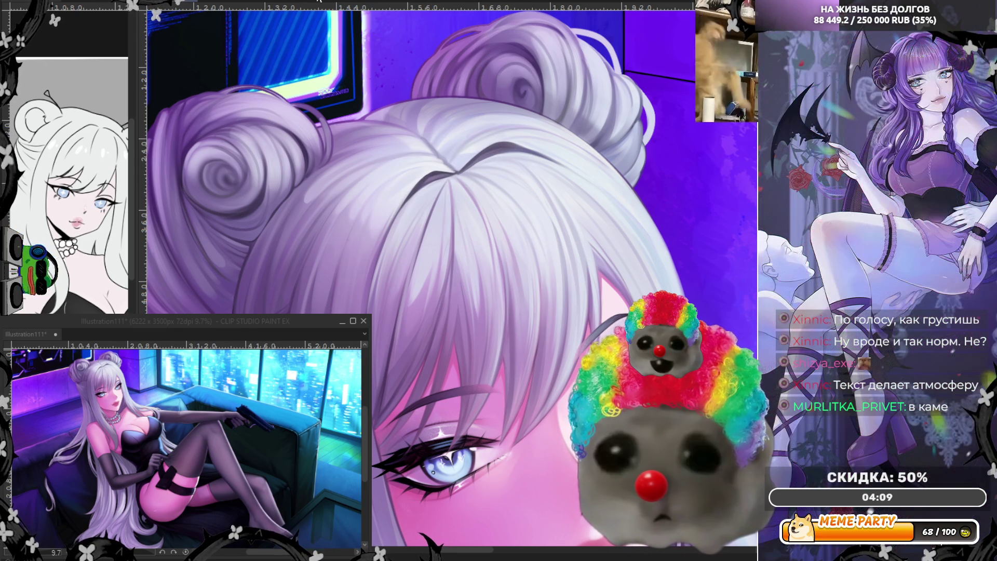
pyautogui.press('h')
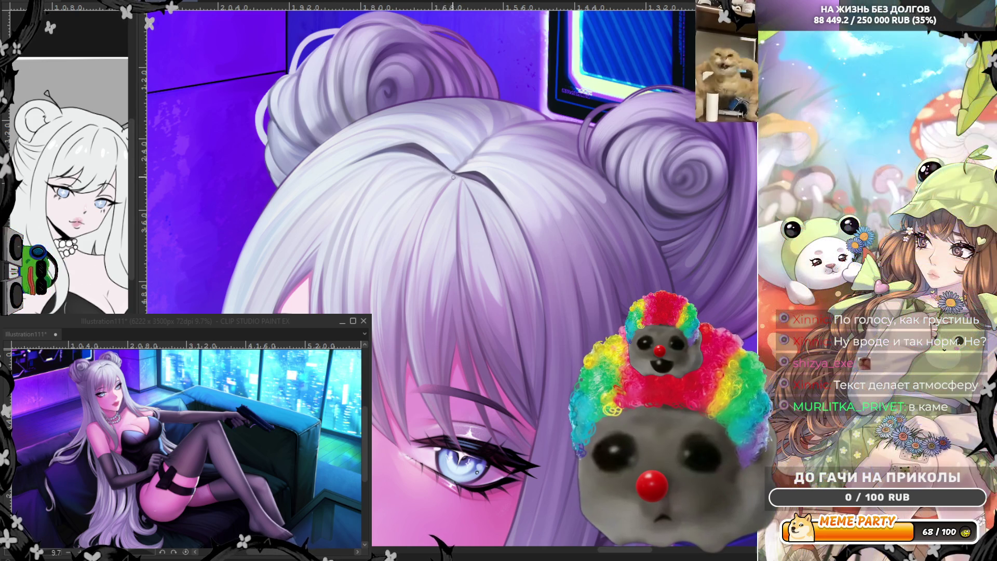
pyautogui.scroll(-5, 397, 138)
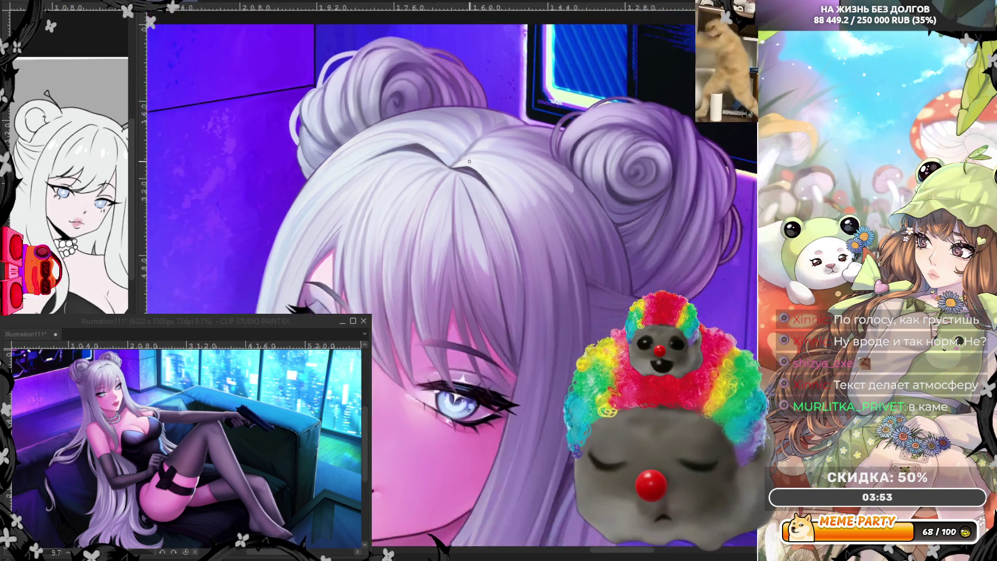
pyautogui.scroll(4, 502, 157)
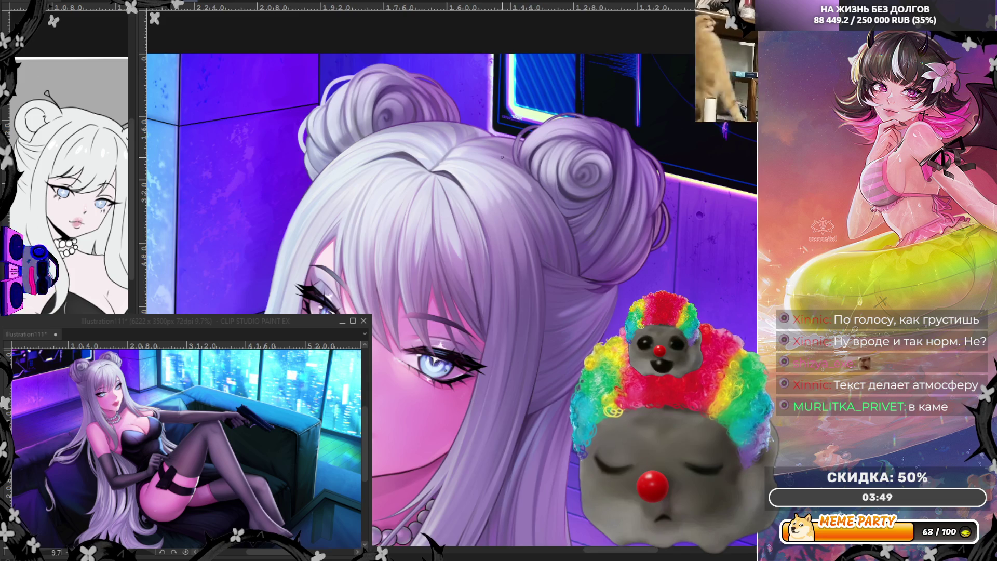
pyautogui.scroll(4, 502, 157)
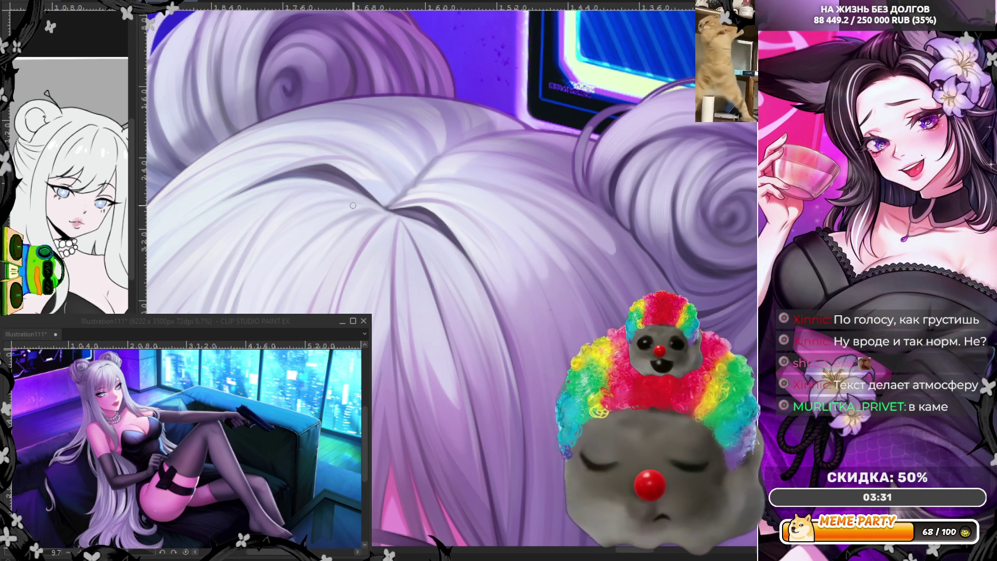
pyautogui.press('h')
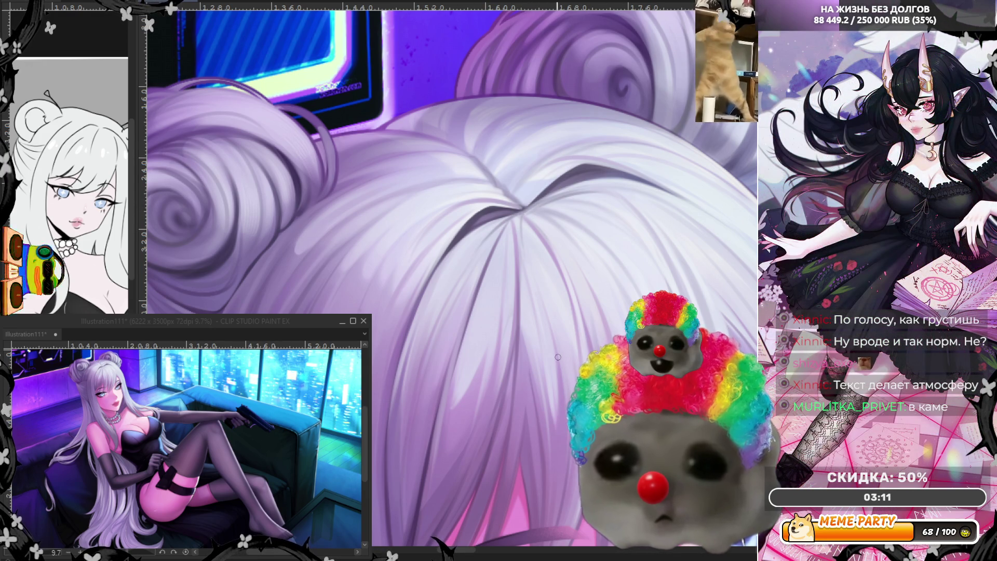
pyautogui.scroll(-8, 530, 324)
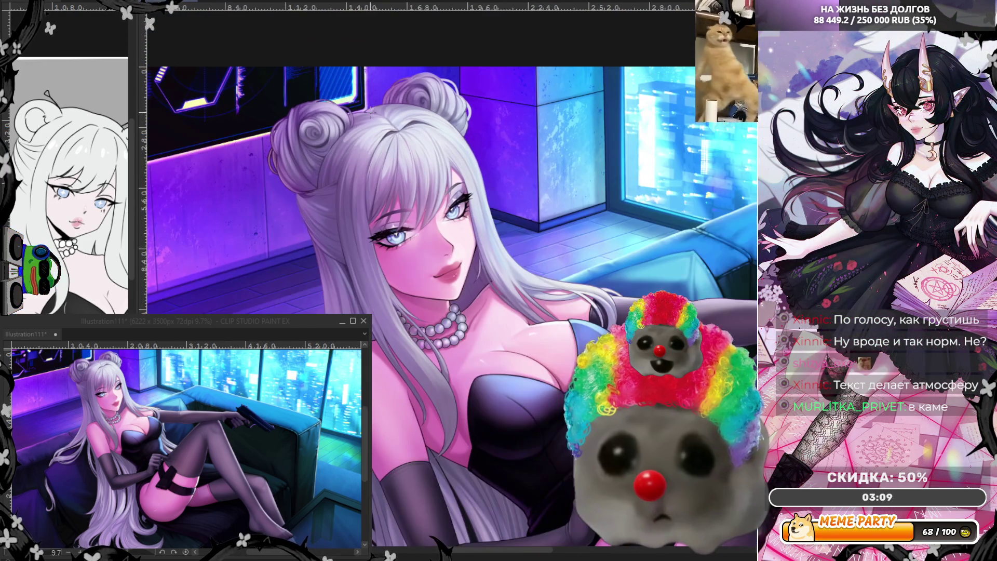
pyautogui.scroll(6, 381, 214)
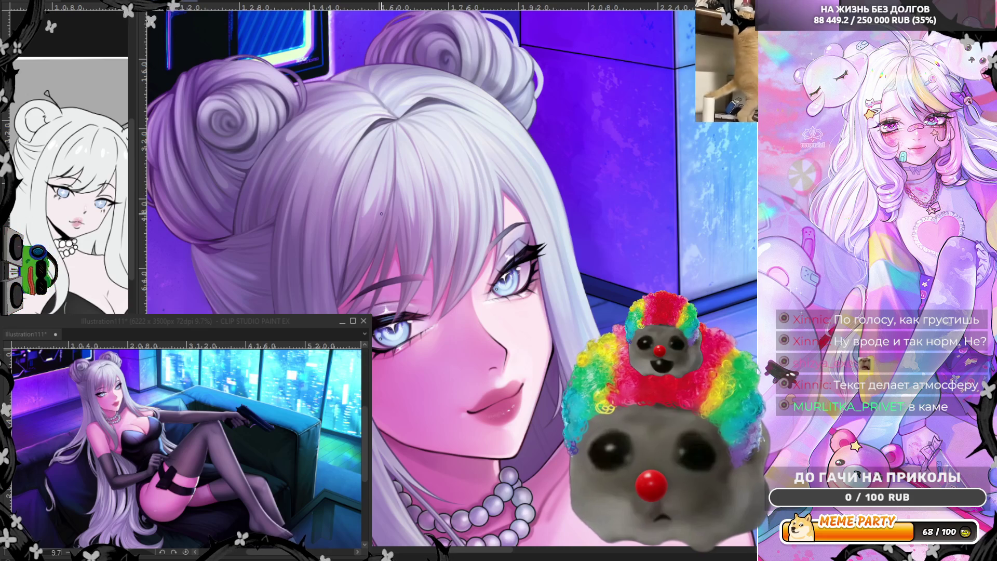
pyautogui.scroll(2, 324, 301)
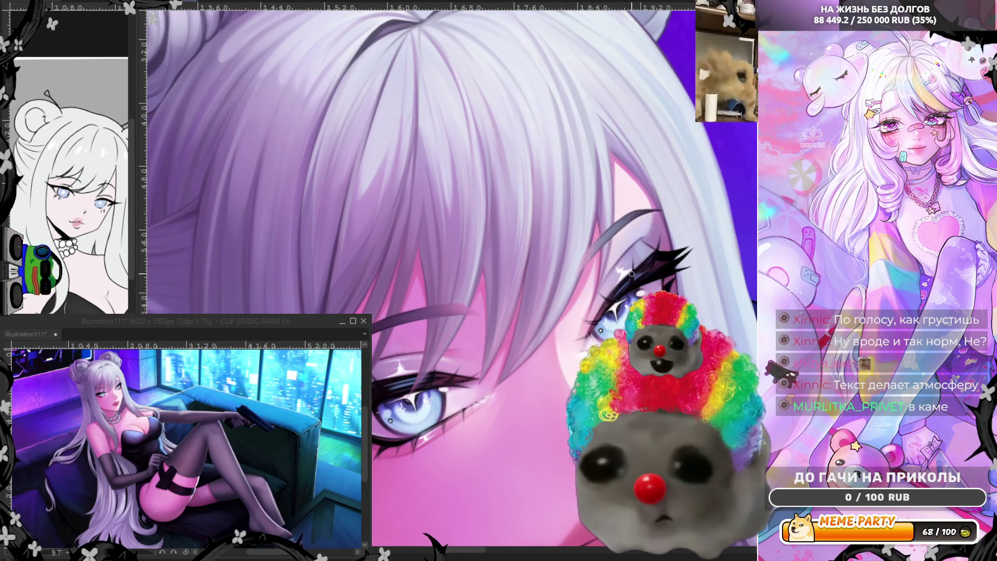